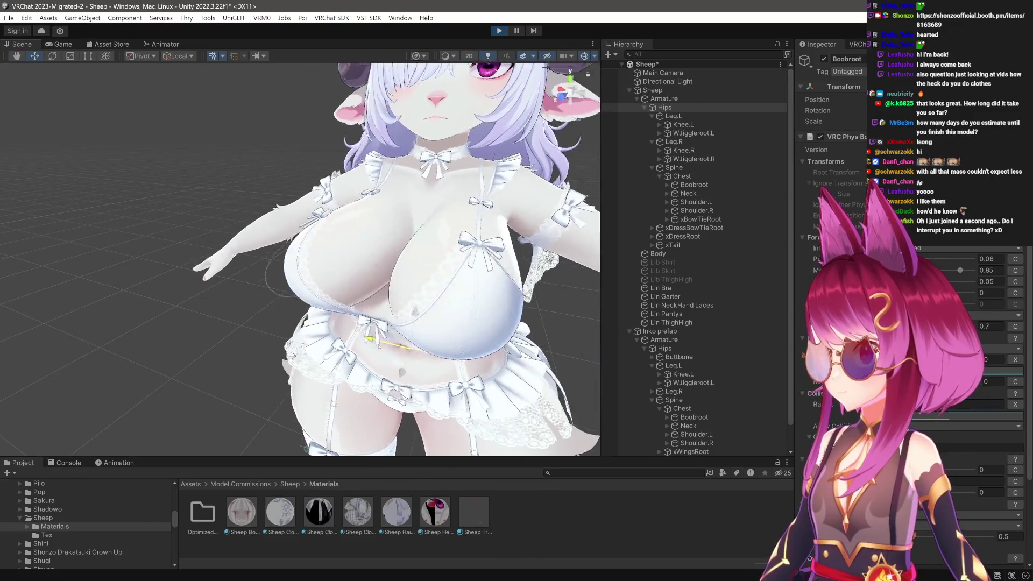
Turn the view to the avatar's front and open the Boobroot PhysBone curve editor.
{"action": "left_click_drag", "start_coordinate": [316, 341], "coordinate": [338, 272]}
{"action": "left_click", "coordinate": [932, 416]}
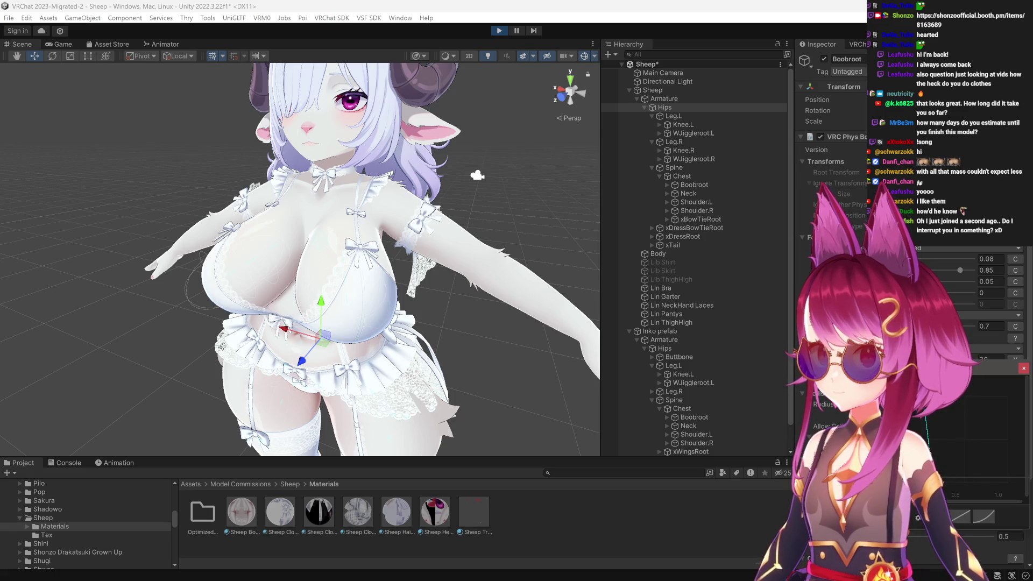
{"action": "left_click", "coordinate": [1024, 370]}
{"action": "scroll", "coordinate": [303, 322], "scroll_direction": "up", "scroll_amount": 3}
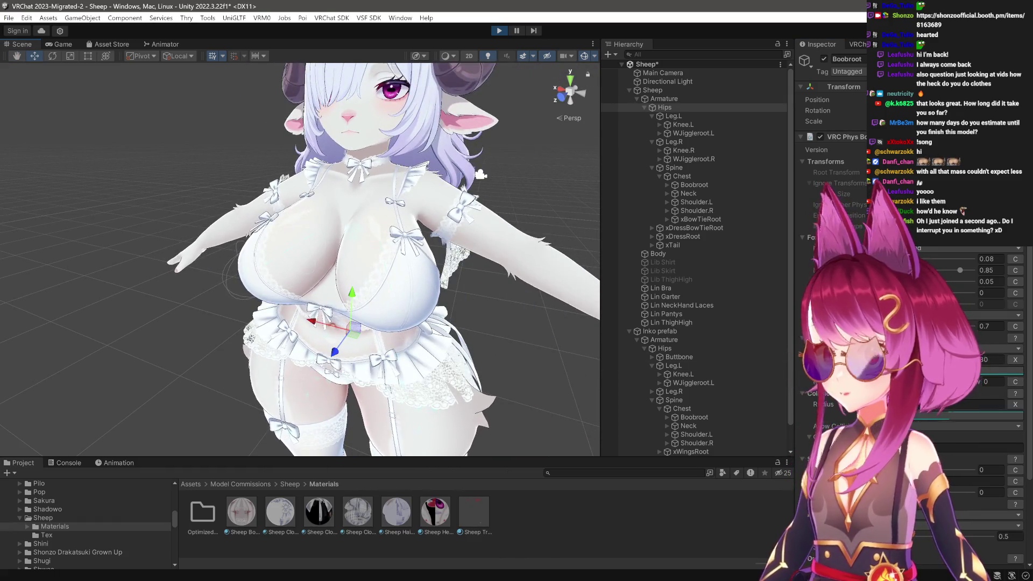
{"action": "left_click", "coordinate": [1001, 370]}
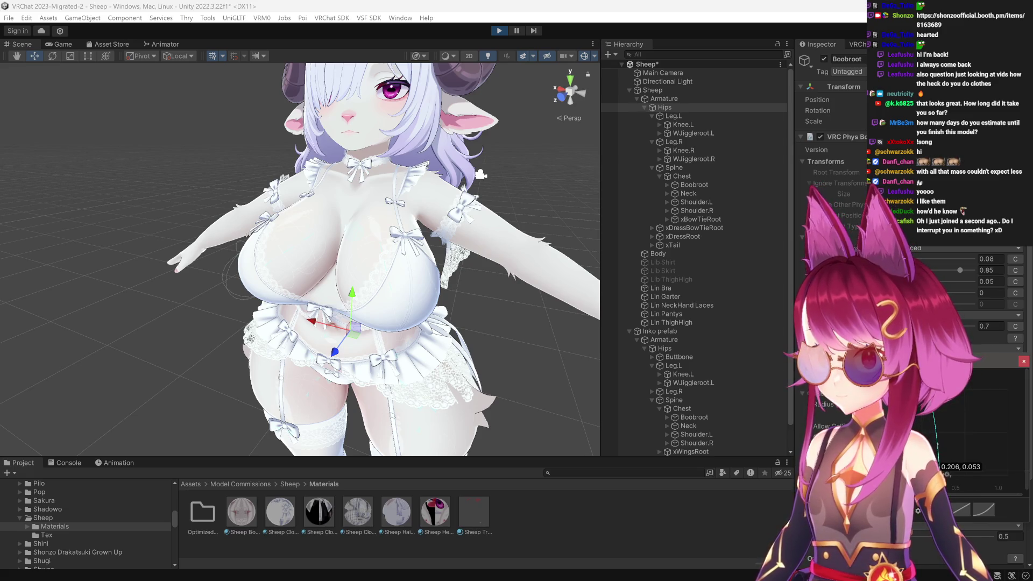
{"action": "scroll", "coordinate": [475, 326], "scroll_direction": "up", "scroll_amount": 15}
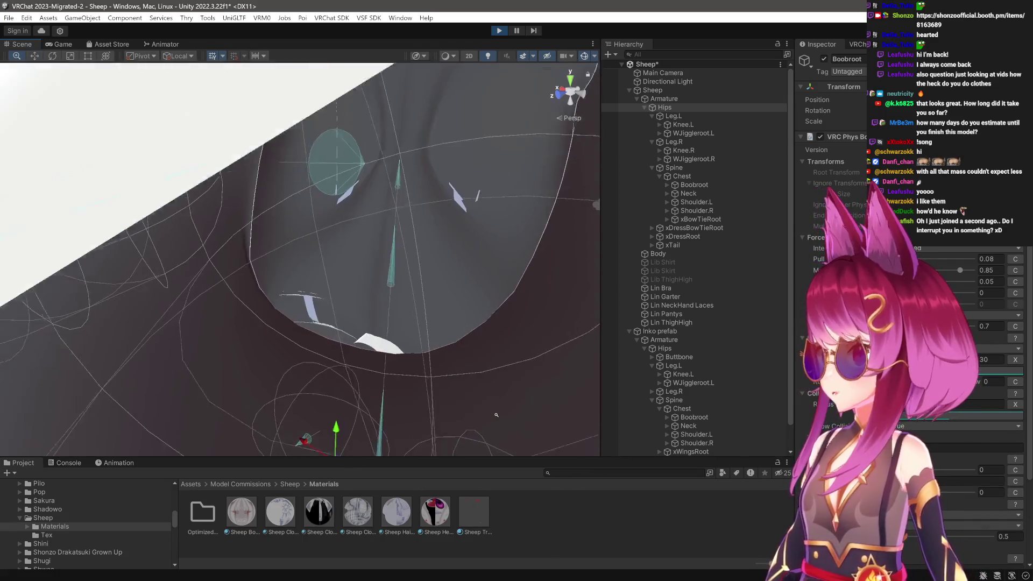
Drag the radius curve key up to about 0.356, 0.181 to enlarge the chest colliders.
{"action": "left_click_drag", "start_coordinate": [496, 415], "coordinate": [354, 202]}
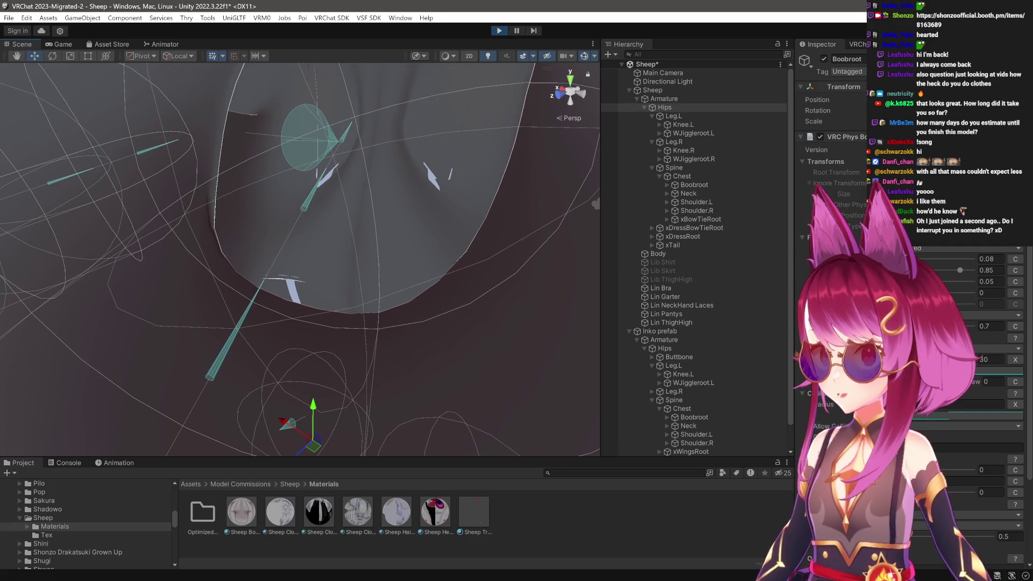
{"action": "left_click", "coordinate": [936, 418]}
{"action": "left_click_drag", "start_coordinate": [945, 476], "coordinate": [952, 471]}
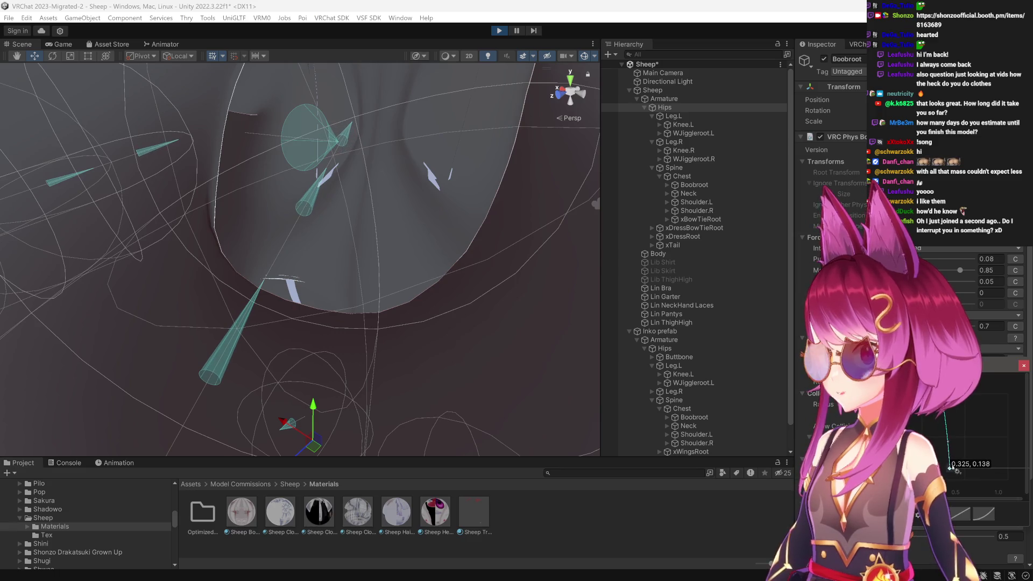
{"action": "left_click_drag", "start_coordinate": [952, 470], "coordinate": [951, 444]}
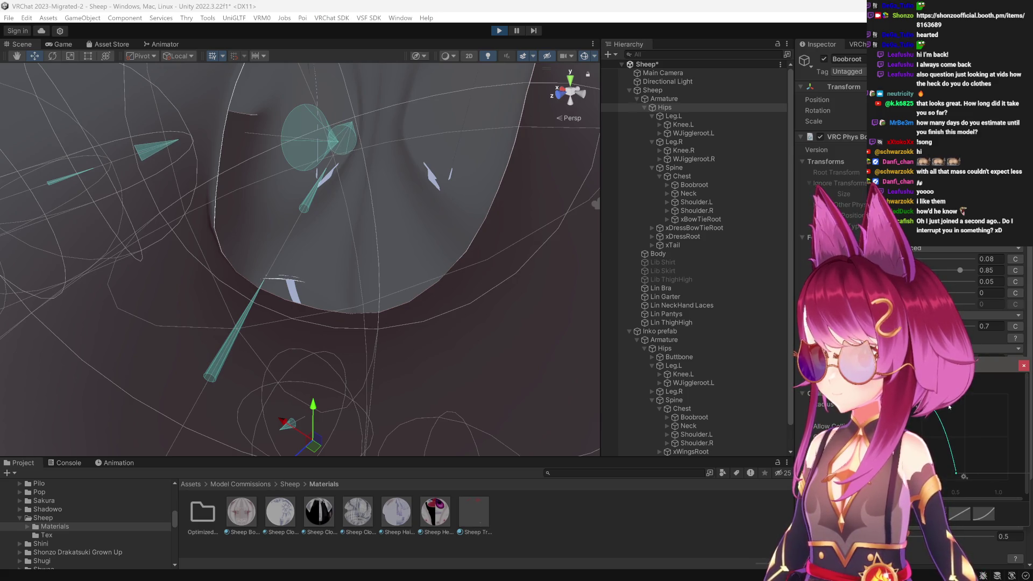
{"action": "left_click_drag", "start_coordinate": [956, 459], "coordinate": [953, 447]}
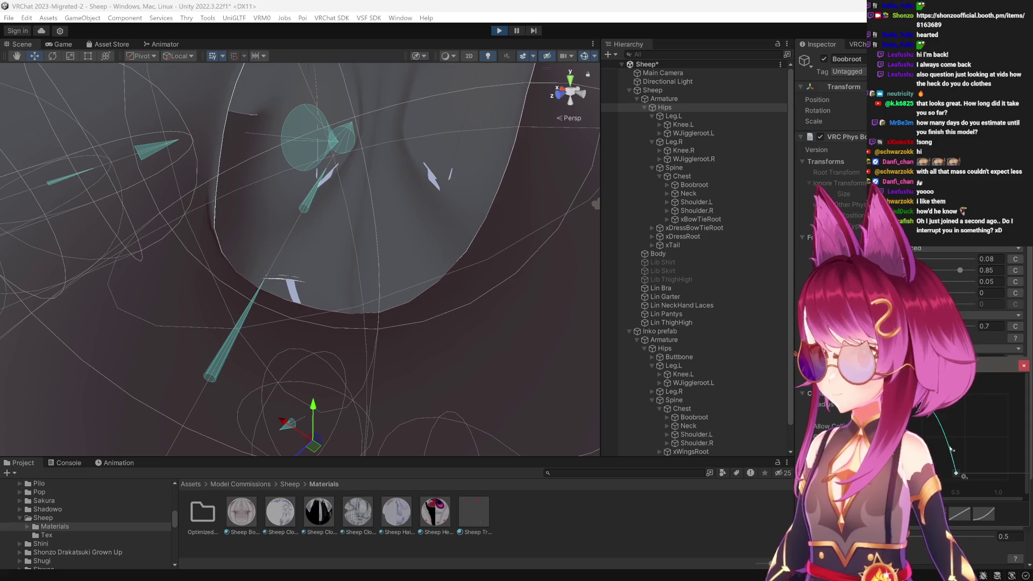
{"action": "left_click_drag", "start_coordinate": [956, 473], "coordinate": [952, 462]}
{"action": "key", "text": "f"}
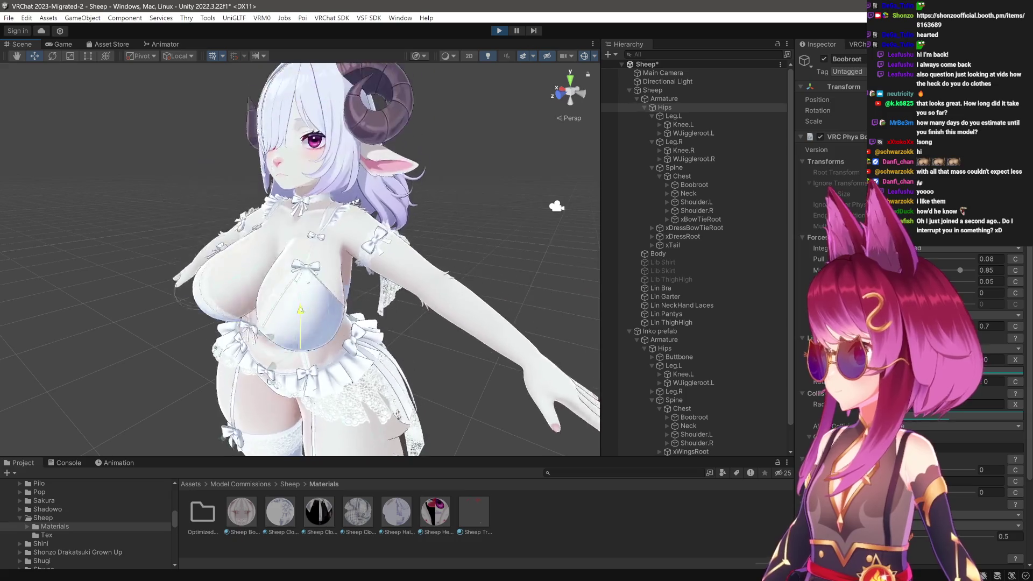
{"action": "mouse_move", "coordinate": [322, 296]}
{"action": "left_mouse_down"}
{"action": "mouse_move", "coordinate": [174, 341]}
{"action": "mouse_move", "coordinate": [312, 349]}
{"action": "mouse_move", "coordinate": [341, 250]}
{"action": "mouse_move", "coordinate": [379, 278]}
{"action": "mouse_move", "coordinate": [371, 360]}
{"action": "mouse_move", "coordinate": [356, 305]}
{"action": "mouse_move", "coordinate": [380, 285]}
{"action": "mouse_move", "coordinate": [388, 205]}
{"action": "mouse_move", "coordinate": [392, 226]}
{"action": "mouse_move", "coordinate": [394, 215]}
{"action": "left_mouse_up"}
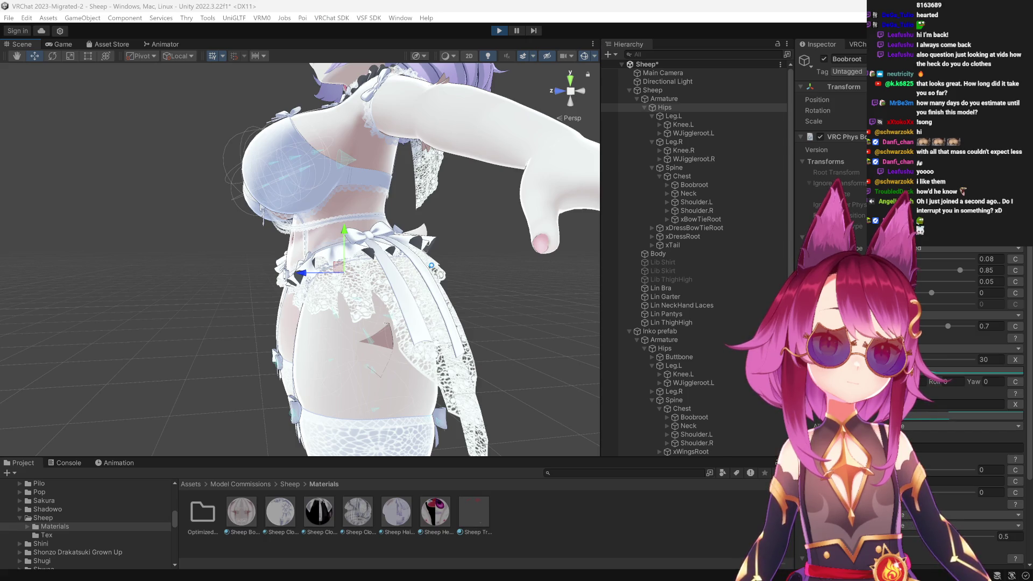
{"action": "mouse_move", "coordinate": [377, 258]}
{"action": "left_mouse_down"}
{"action": "mouse_move", "coordinate": [342, 252]}
{"action": "mouse_move", "coordinate": [398, 256]}
{"action": "mouse_move", "coordinate": [319, 206]}
{"action": "mouse_move", "coordinate": [315, 264]}
{"action": "left_mouse_up"}
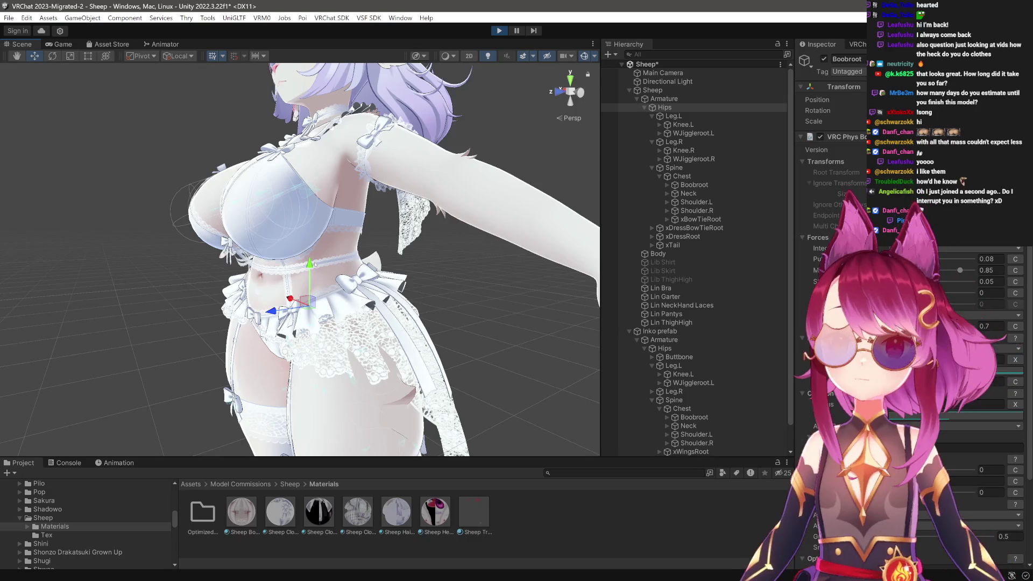
Select the Hips bone in the Hierarchy and frame the sheep avatar from the front.
{"action": "scroll", "coordinate": [360, 296], "scroll_direction": "up", "scroll_amount": 5}
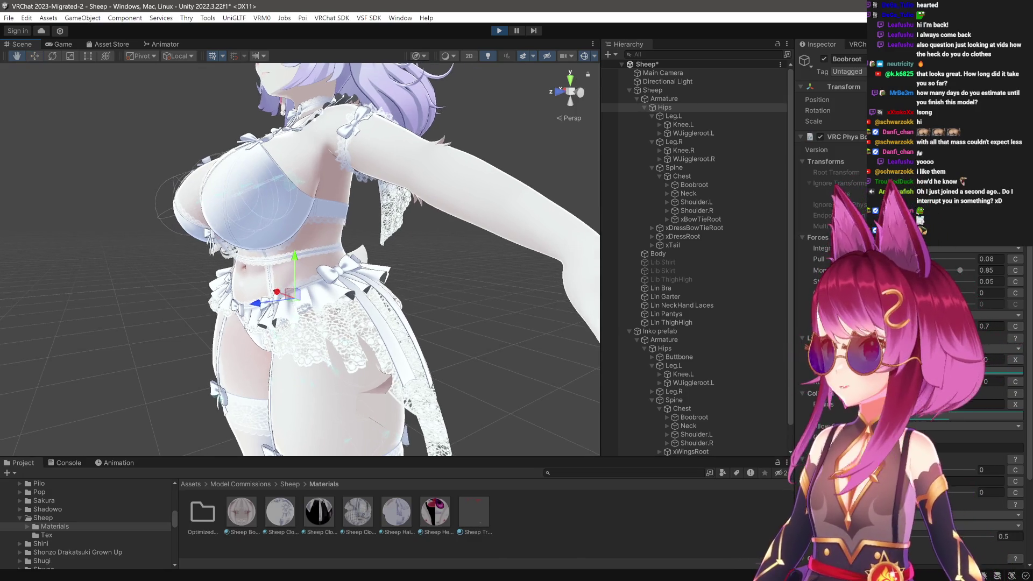
{"action": "scroll", "coordinate": [361, 296], "scroll_direction": "up", "scroll_amount": 5}
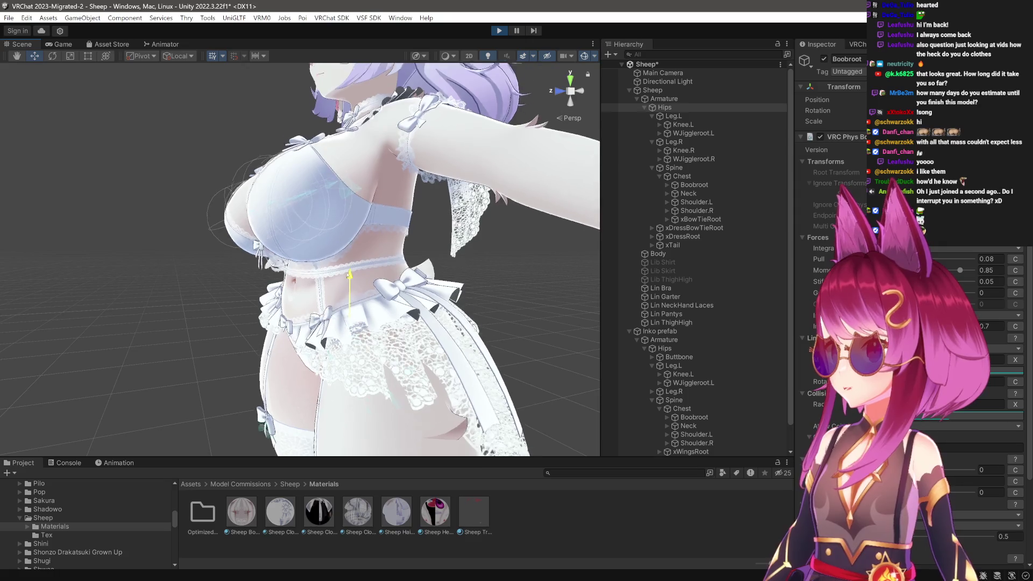
{"action": "mouse_move", "coordinate": [369, 303]}
{"action": "left_mouse_down"}
{"action": "mouse_move", "coordinate": [337, 300]}
{"action": "mouse_move", "coordinate": [334, 282]}
{"action": "mouse_move", "coordinate": [313, 280]}
{"action": "left_mouse_up"}
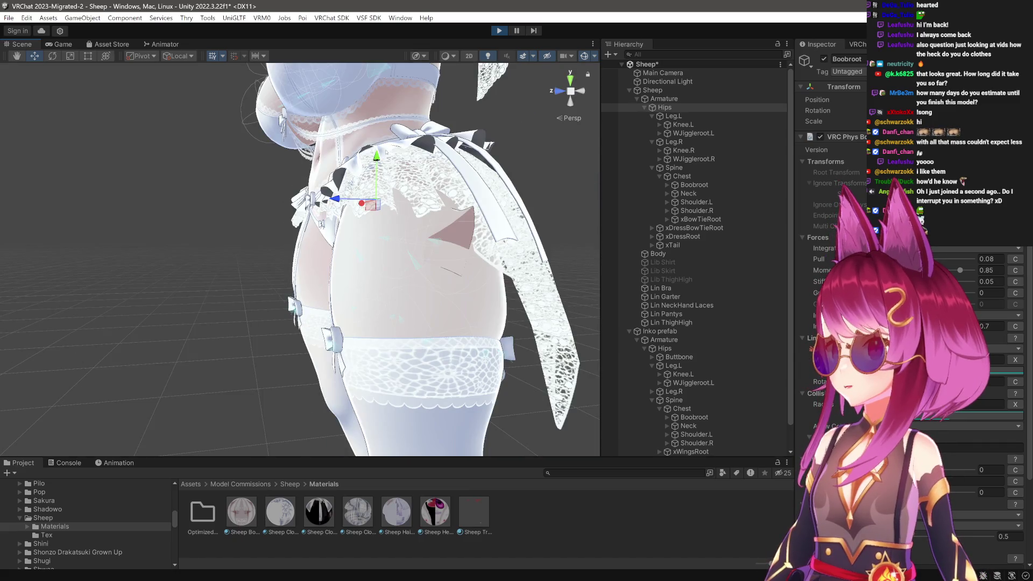
{"action": "left_click", "coordinate": [676, 110]}
{"action": "mouse_move", "coordinate": [344, 269]}
{"action": "left_mouse_down"}
{"action": "mouse_move", "coordinate": [375, 269]}
{"action": "mouse_move", "coordinate": [375, 320]}
{"action": "mouse_move", "coordinate": [458, 321]}
{"action": "left_mouse_up"}
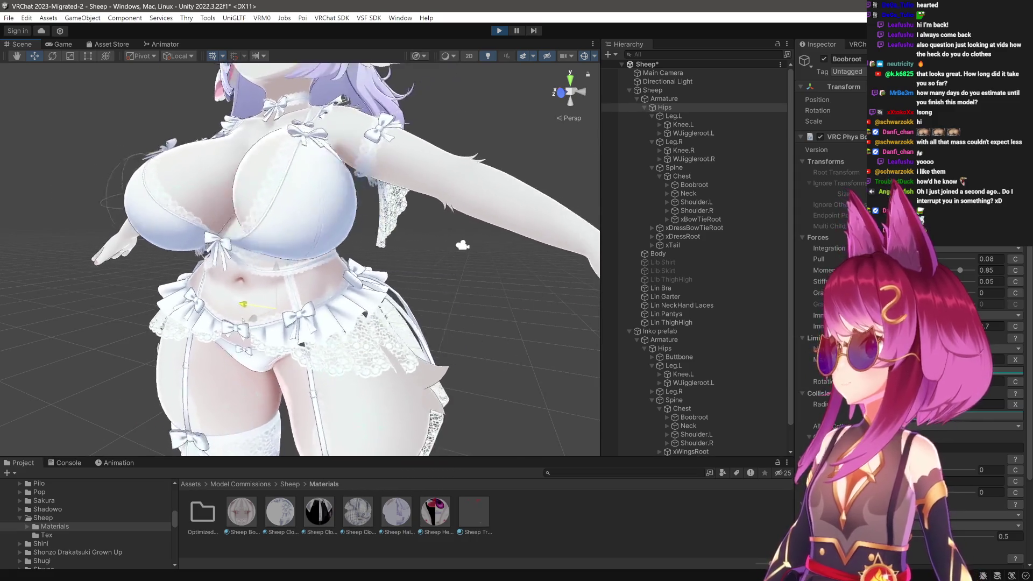
{"action": "scroll", "coordinate": [243, 320], "scroll_direction": "up", "scroll_amount": 5}
{"action": "mouse_move", "coordinate": [294, 321]}
{"action": "left_mouse_down"}
{"action": "mouse_move", "coordinate": [316, 319]}
{"action": "mouse_move", "coordinate": [266, 320]}
{"action": "mouse_move", "coordinate": [284, 317]}
{"action": "left_mouse_up"}
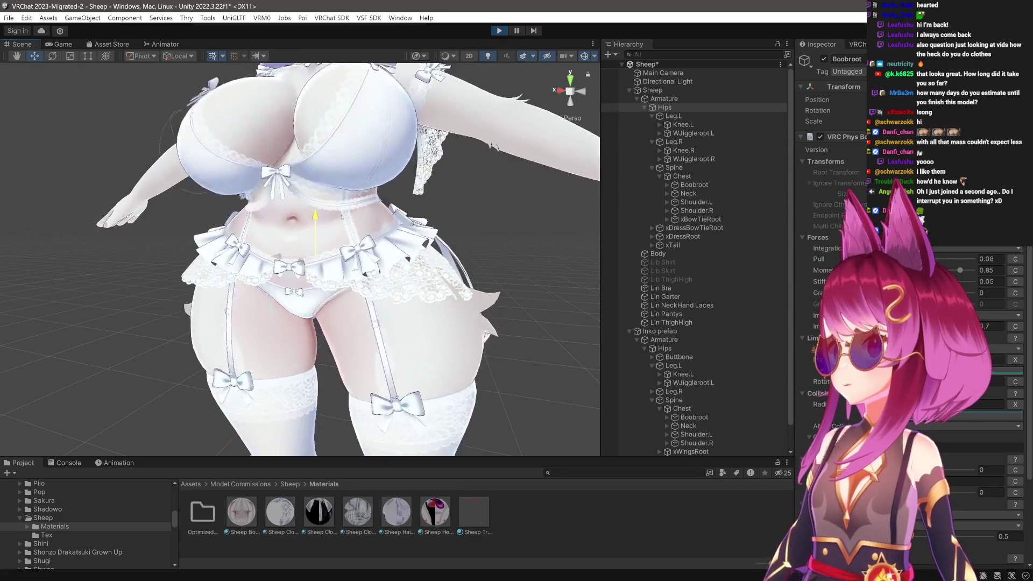
Rotate the Leg.L bone to swing the left thigh and test its jiggle.
{"action": "left_click_drag", "start_coordinate": [389, 161], "coordinate": [388, 250]}
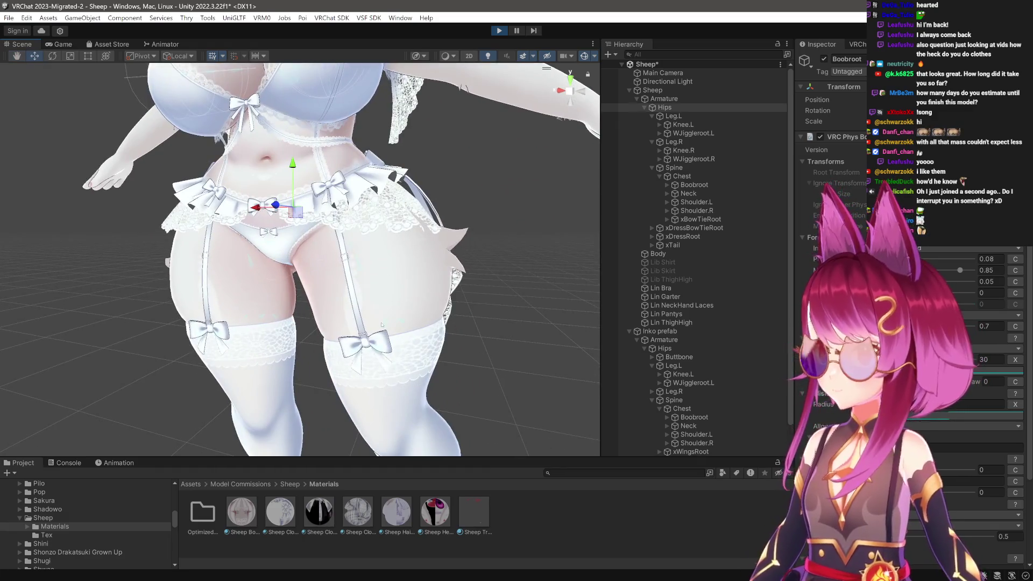
{"action": "left_click", "coordinate": [684, 118]}
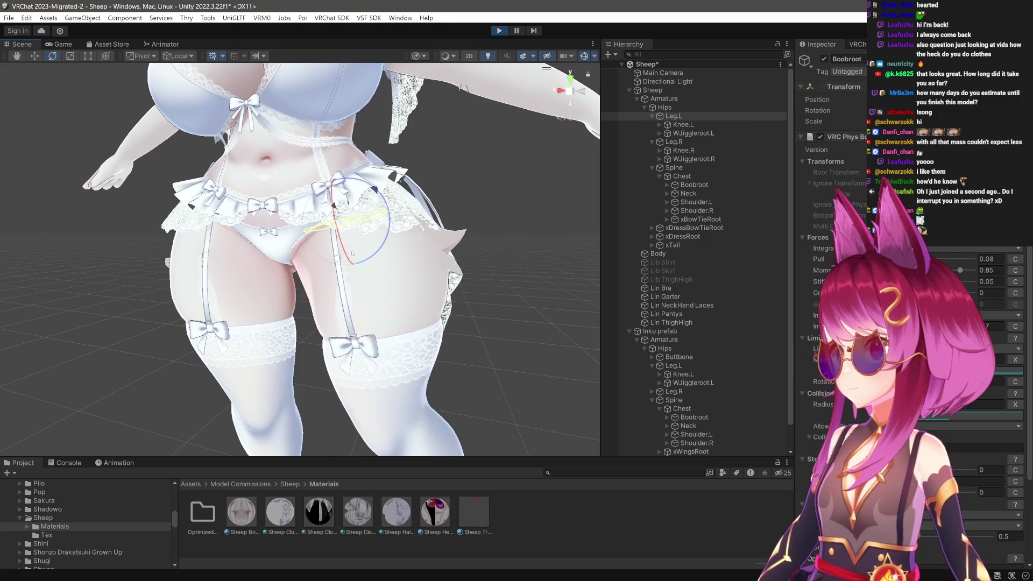
{"action": "left_click_drag", "start_coordinate": [374, 255], "coordinate": [345, 270]}
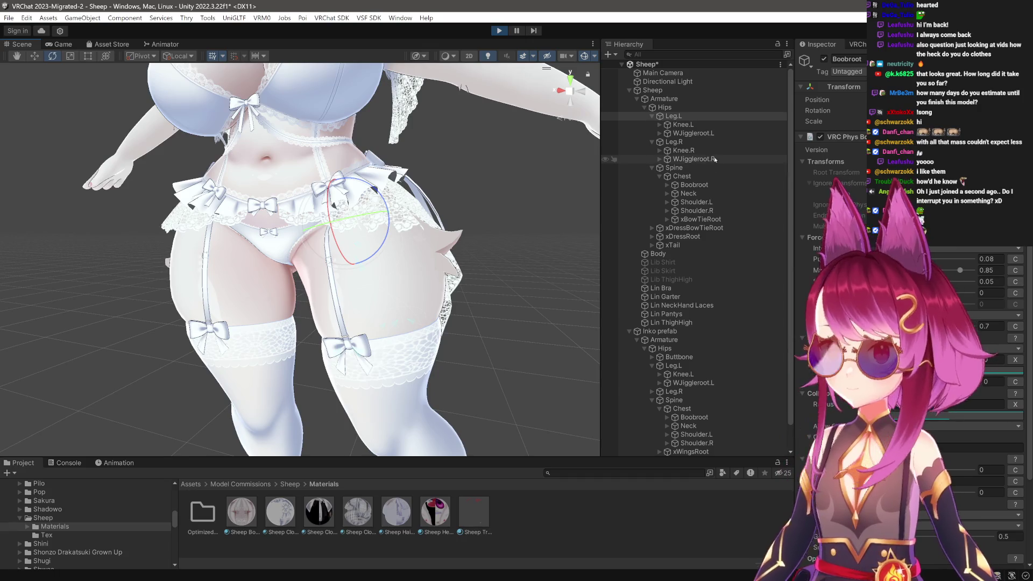
Select Boobroot, stop play mode to reset the pose, and switch to Blender.
{"action": "left_click", "coordinate": [695, 185]}
{"action": "scroll", "coordinate": [301, 259], "scroll_direction": "down", "scroll_amount": 3}
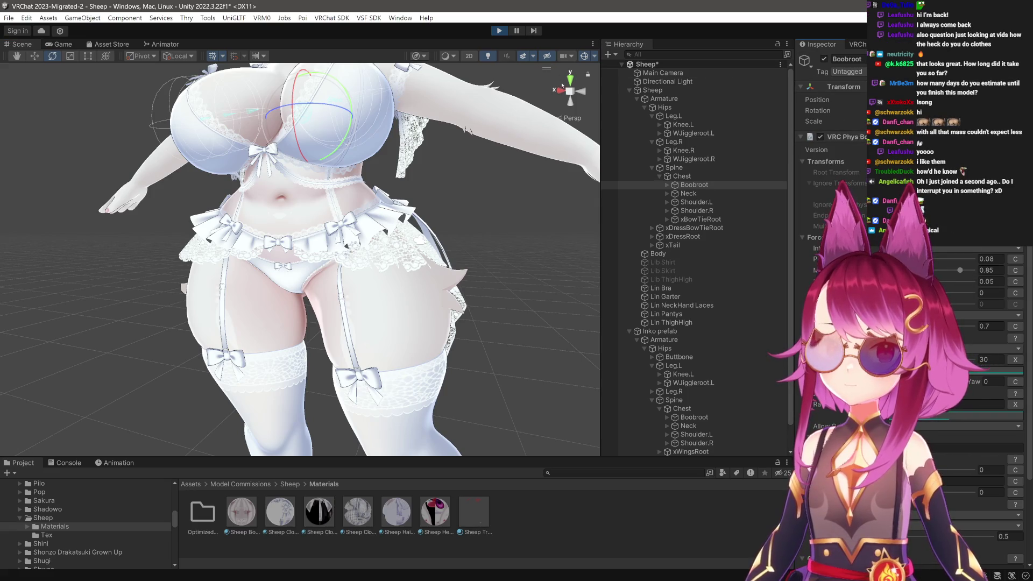
{"action": "left_click", "coordinate": [504, 34]}
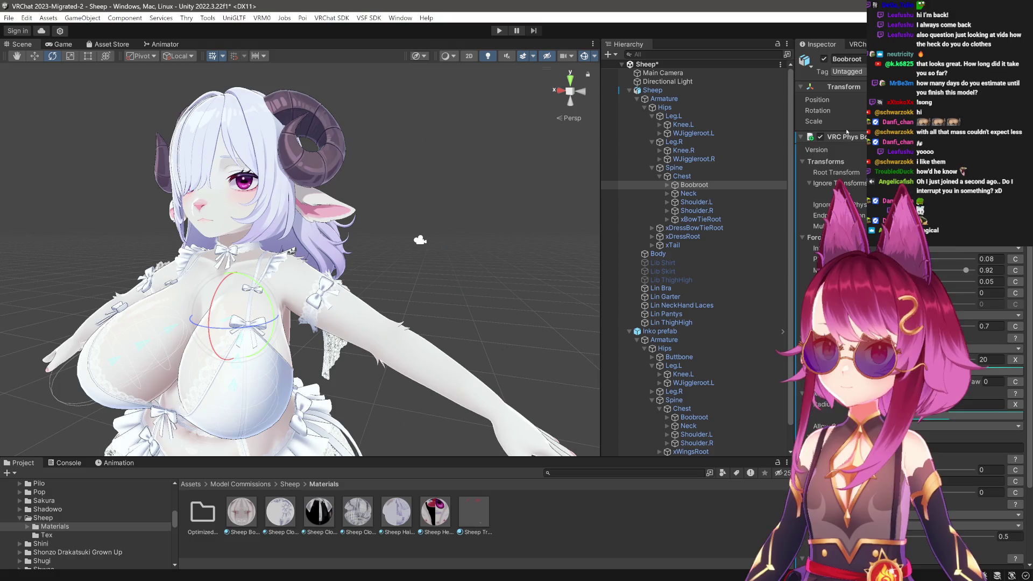
{"action": "left_click_drag", "start_coordinate": [468, 206], "coordinate": [402, 216]}
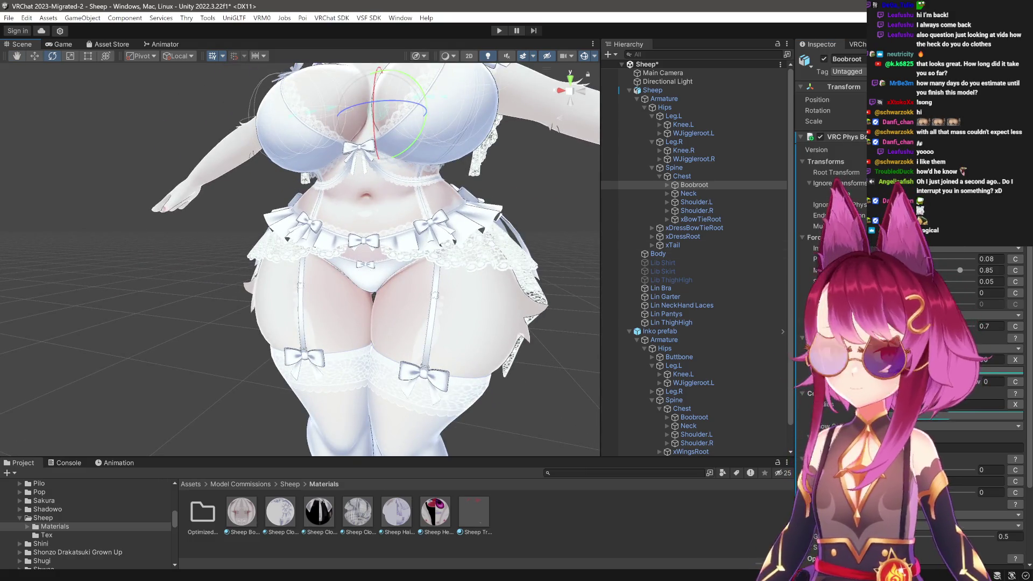
{"action": "key", "text": "alt+Tab"}
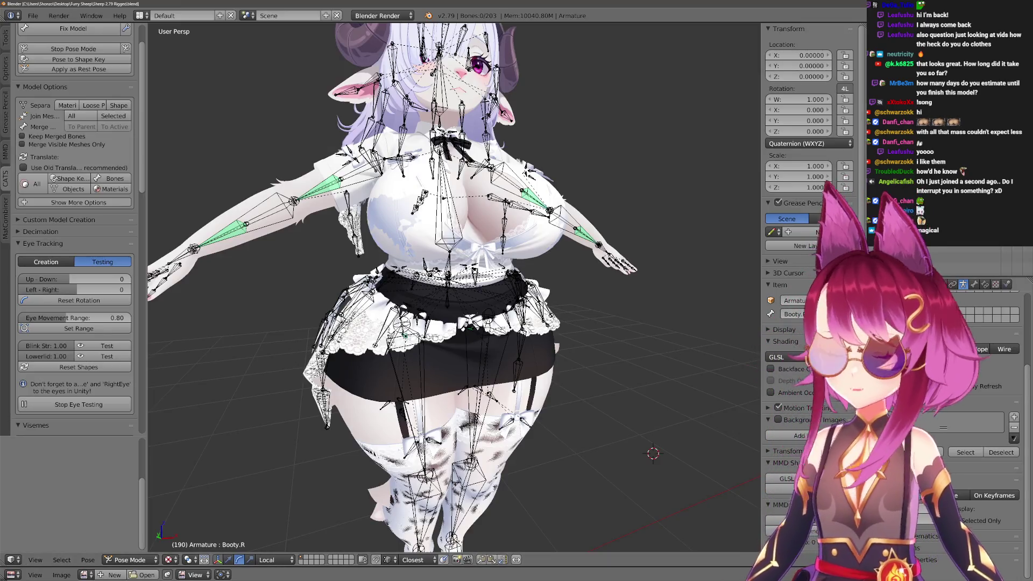
Switch to object mode, select the Lin Garter mesh, then deselect it.
{"action": "scroll", "coordinate": [460, 333], "scroll_direction": "up", "scroll_amount": 5}
{"action": "scroll", "coordinate": [460, 332], "scroll_direction": "down", "scroll_amount": 5}
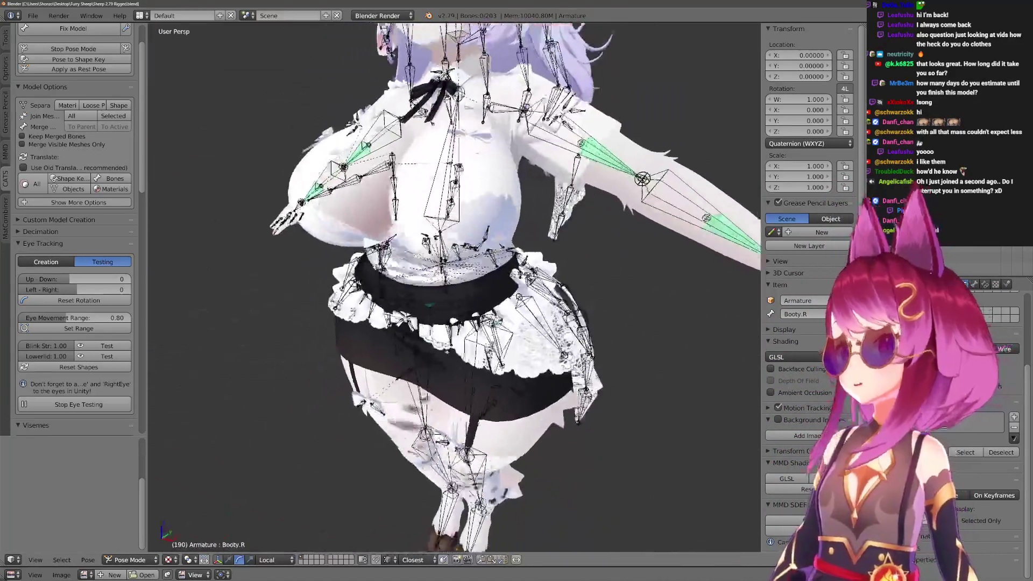
{"action": "scroll", "coordinate": [460, 332], "scroll_direction": "up", "scroll_amount": 4}
{"action": "scroll", "coordinate": [460, 333], "scroll_direction": "down", "scroll_amount": 1}
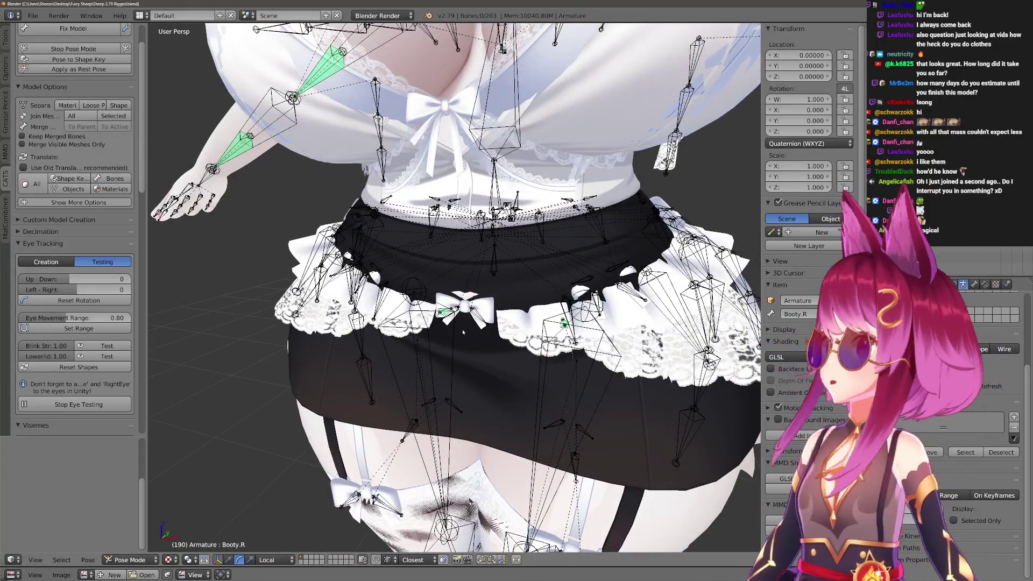
{"action": "scroll", "coordinate": [512, 250], "scroll_direction": "down", "scroll_amount": 4}
{"action": "scroll", "coordinate": [512, 250], "scroll_direction": "up", "scroll_amount": 5}
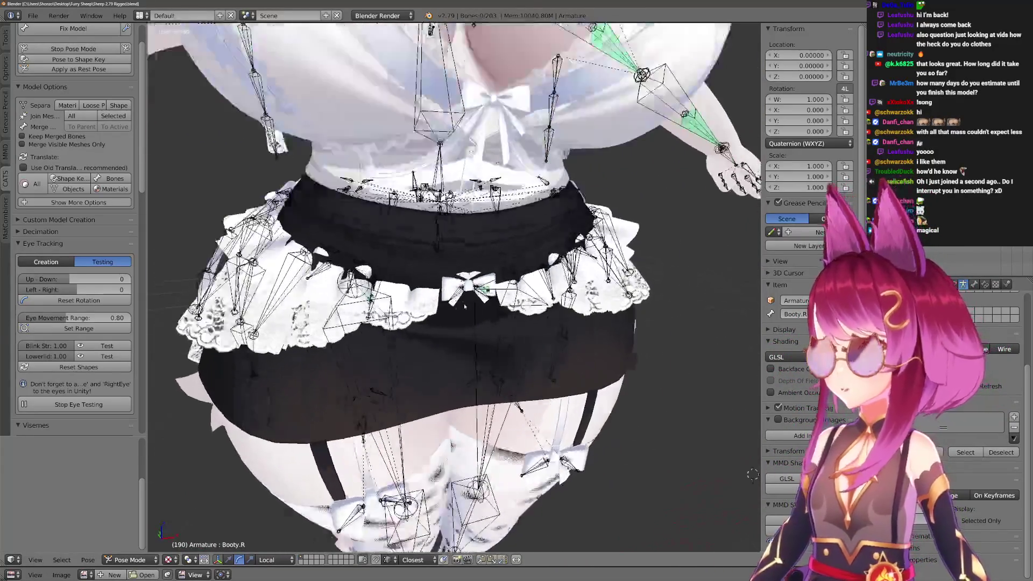
{"action": "left_click_drag", "start_coordinate": [512, 250], "coordinate": [484, 253]}
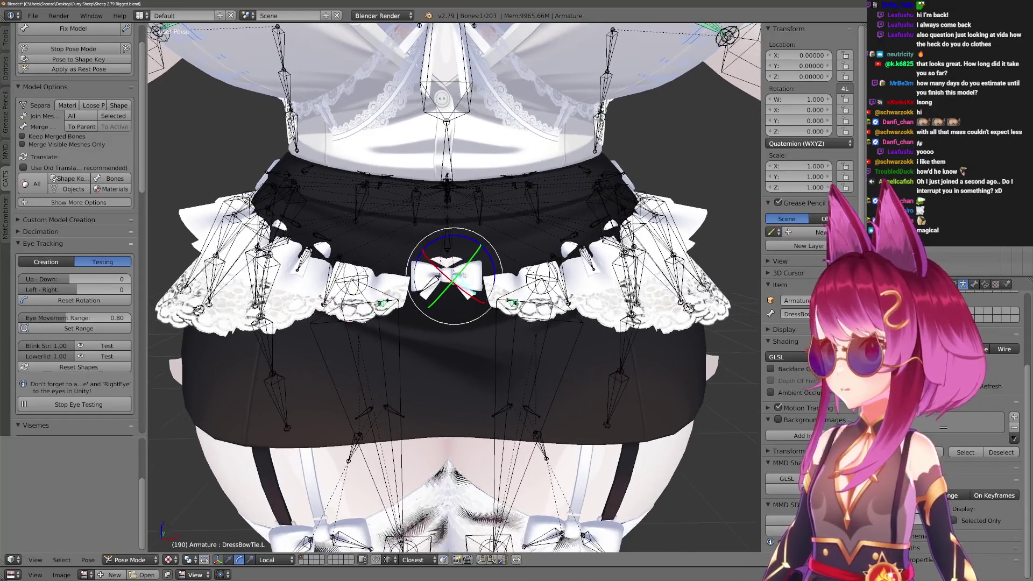
{"action": "key", "text": "ctrl+Tab"}
{"action": "right_click", "coordinate": [469, 302]}
{"action": "scroll", "coordinate": [469, 301], "scroll_direction": "down", "scroll_amount": 3}
{"action": "scroll", "coordinate": [469, 301], "scroll_direction": "up", "scroll_amount": 3}
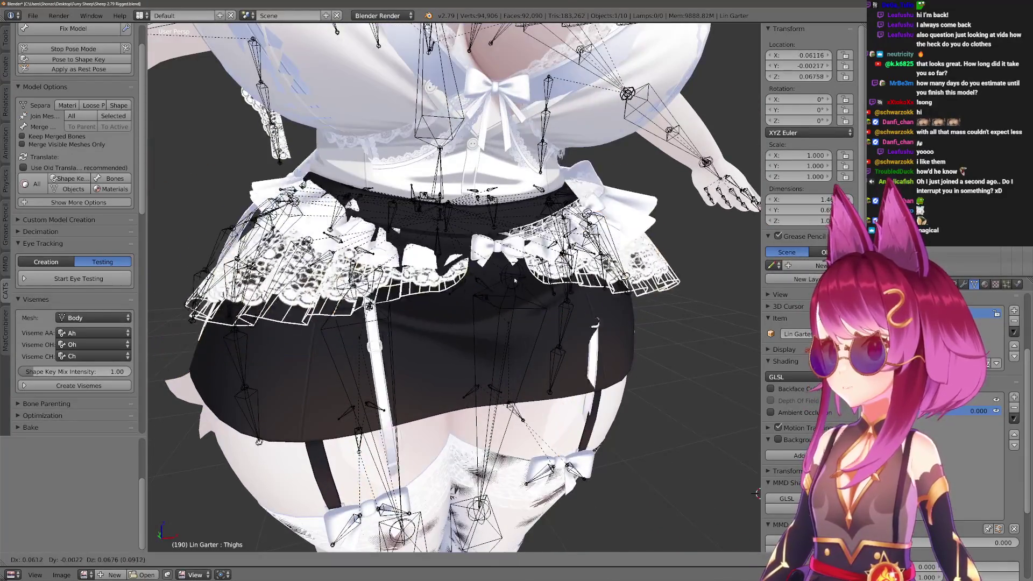
{"action": "scroll", "coordinate": [469, 266], "scroll_direction": "down", "scroll_amount": 2}
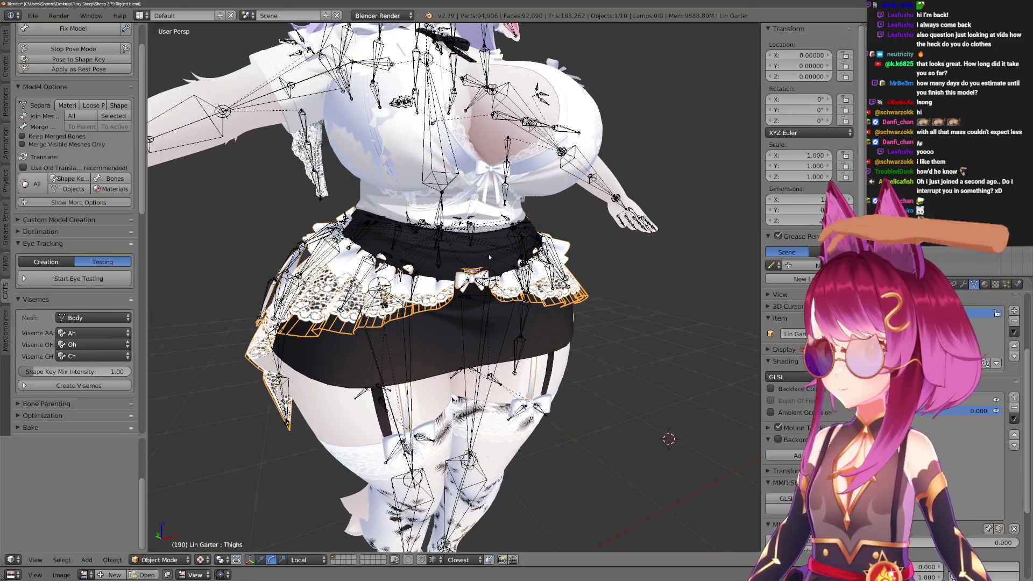
{"action": "key", "text": "a"}
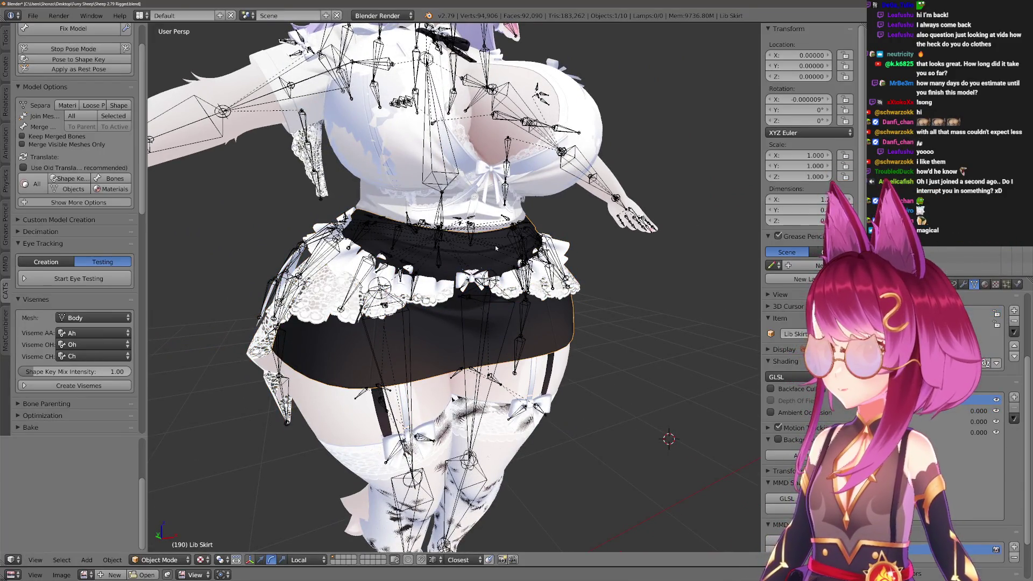
Start and stop CATS eye testing, then cancel the thigh-high stockings move.
{"action": "left_click", "coordinate": [79, 278]}
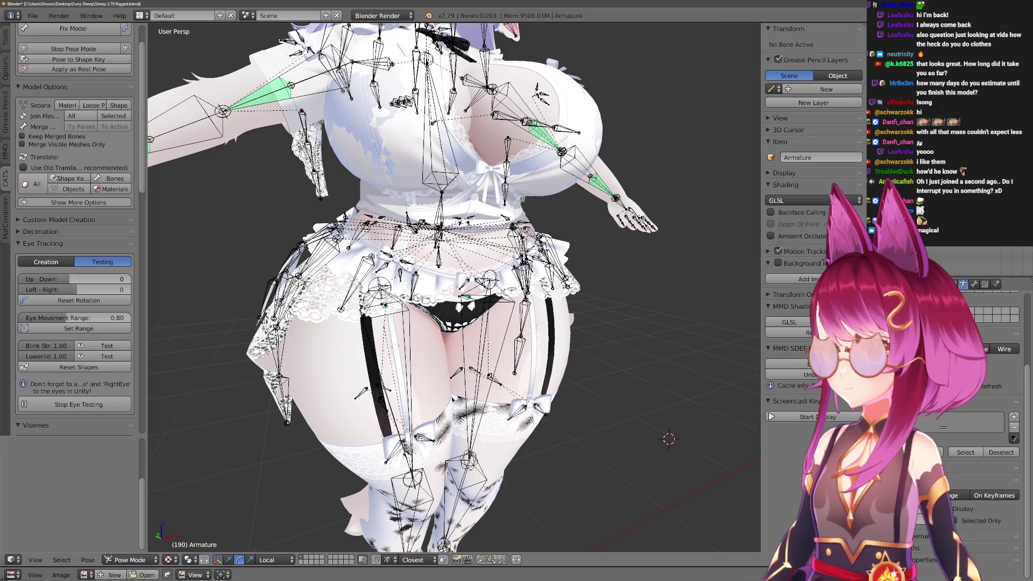
{"action": "left_click", "coordinate": [79, 404]}
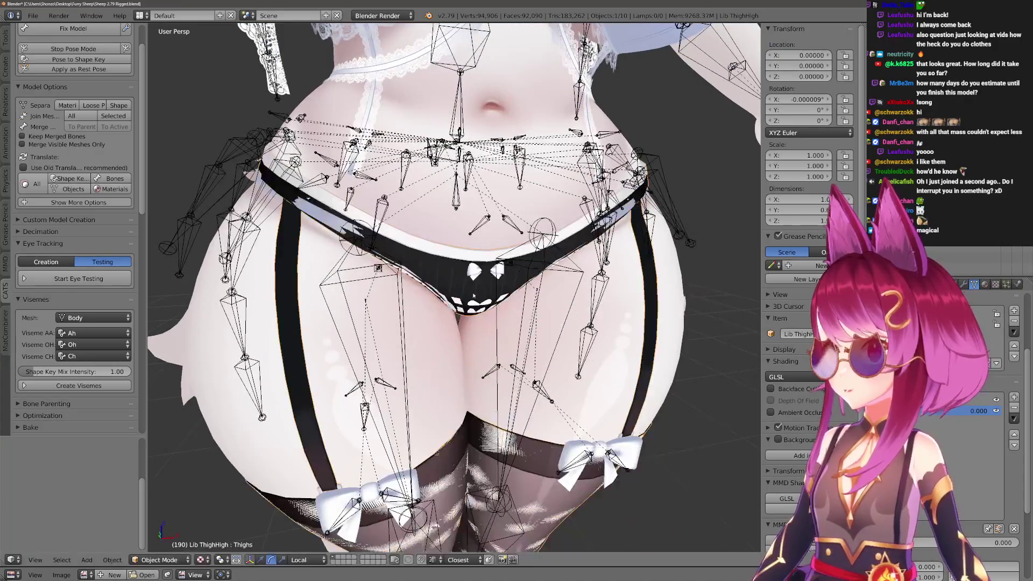
{"action": "right_click", "coordinate": [541, 256]}
{"action": "scroll", "coordinate": [541, 256], "scroll_direction": "down", "scroll_amount": 6}
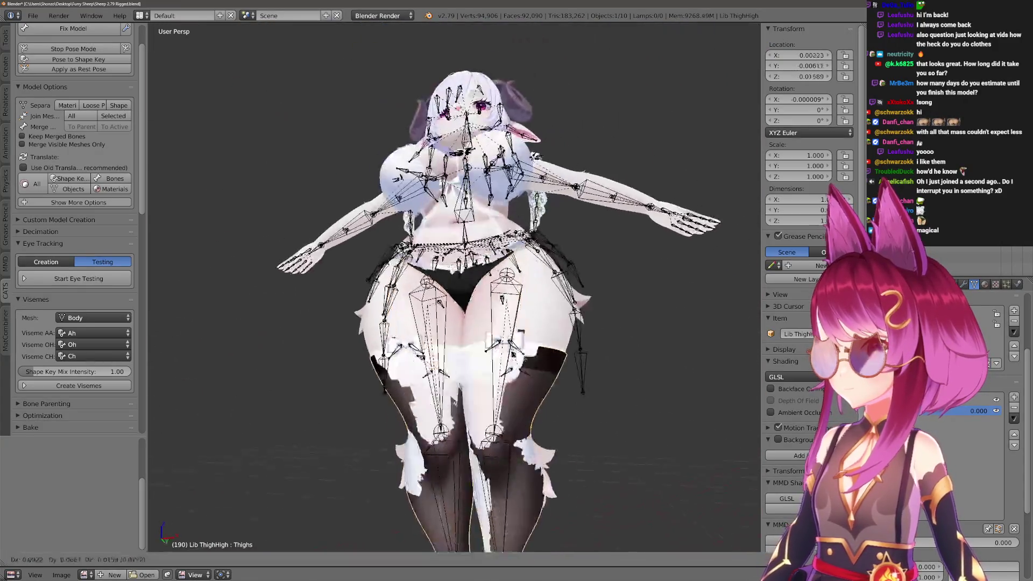
Test-move the Lib ThighHigh stockings, cancel back to their origin, and toggle edit mode.
{"action": "key", "text": "g"}
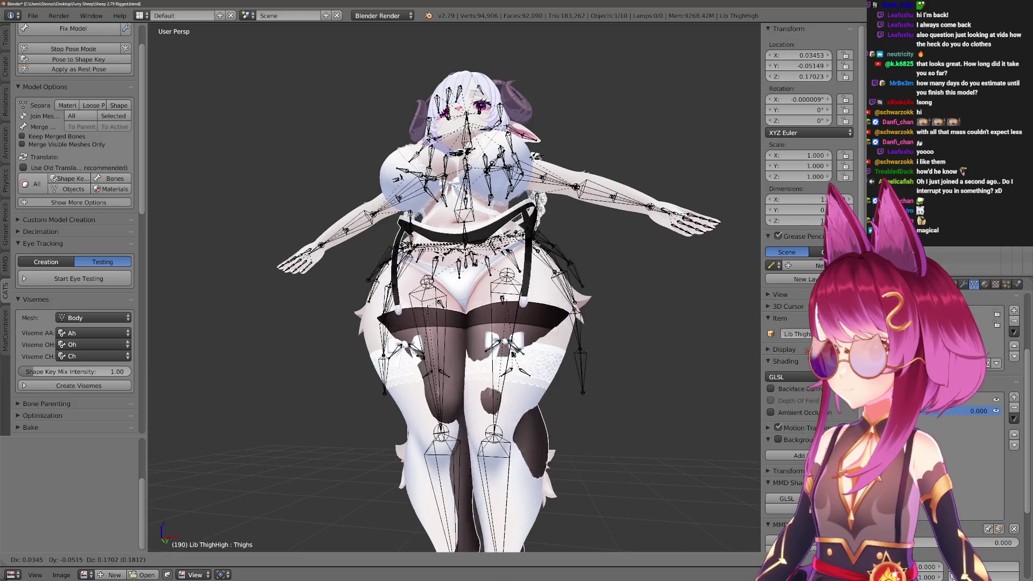
{"action": "key", "text": "Escape"}
{"action": "scroll", "coordinate": [583, 257], "scroll_direction": "up", "scroll_amount": 5}
{"action": "key", "text": "g"}
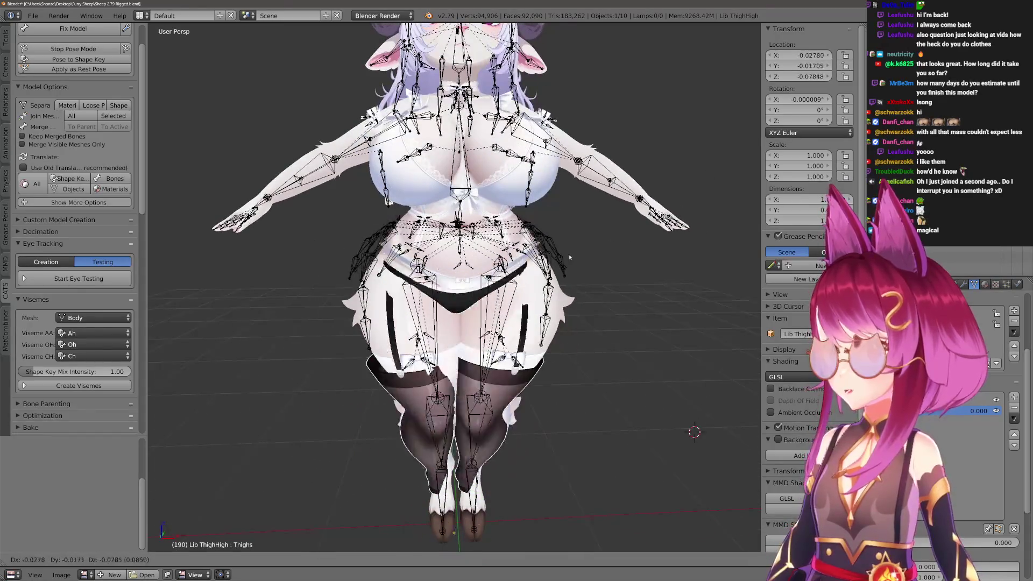
{"action": "key", "text": "Escape"}
{"action": "scroll", "coordinate": [428, 279], "scroll_direction": "up", "scroll_amount": 4}
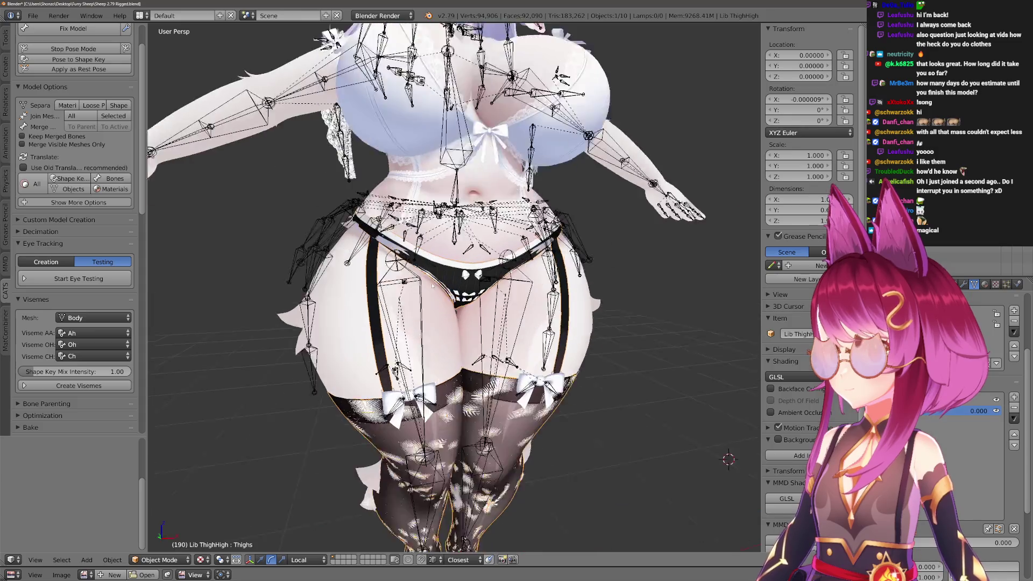
{"action": "key", "text": "Tab"}
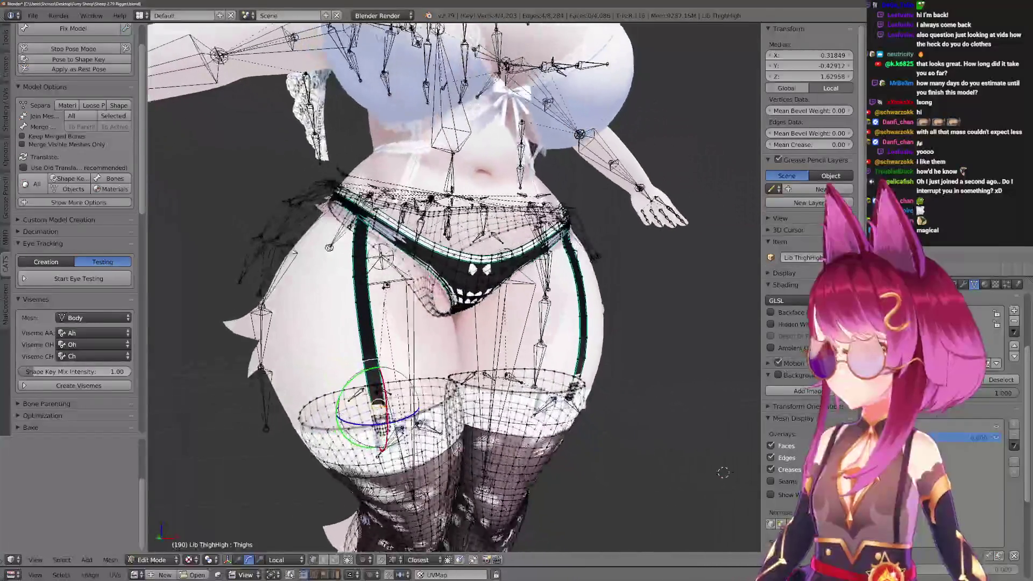
{"action": "scroll", "coordinate": [427, 280], "scroll_direction": "up", "scroll_amount": 2}
{"action": "key", "text": "Tab"}
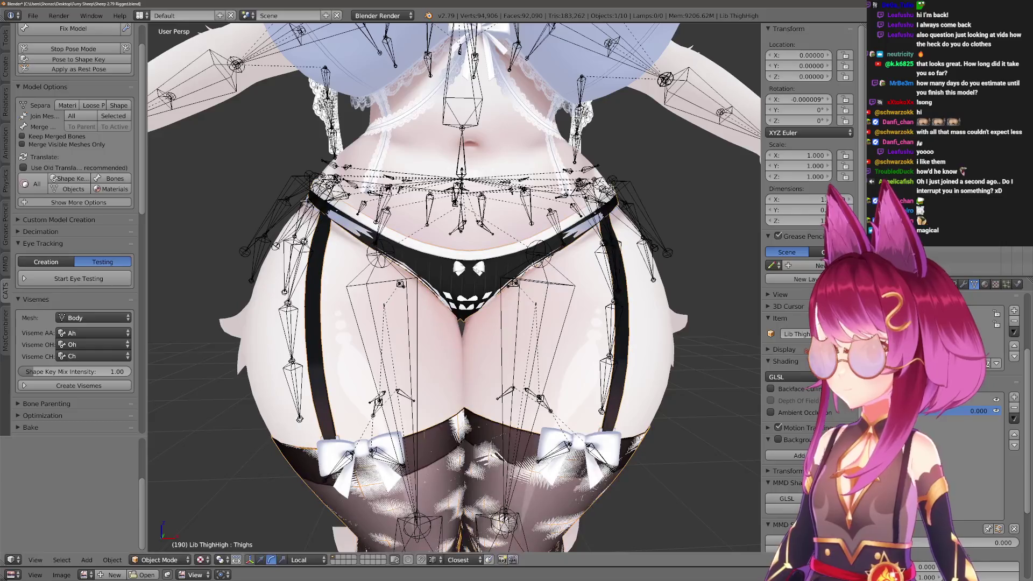
{"action": "scroll", "coordinate": [476, 292], "scroll_direction": "down", "scroll_amount": 4}
Unhide the shirt and skirt, then select Lib Skirt and Lib Shirt.
{"action": "key", "text": "alt+h"}
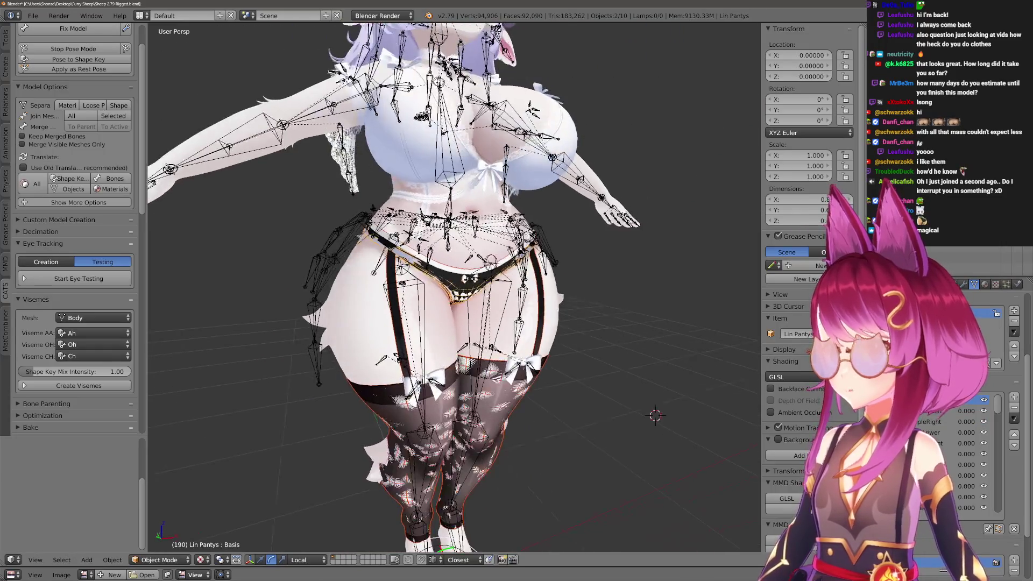
{"action": "scroll", "coordinate": [477, 293], "scroll_direction": "up", "scroll_amount": 3}
{"action": "key", "text": "a"}
{"action": "scroll", "coordinate": [477, 292], "scroll_direction": "up", "scroll_amount": 1}
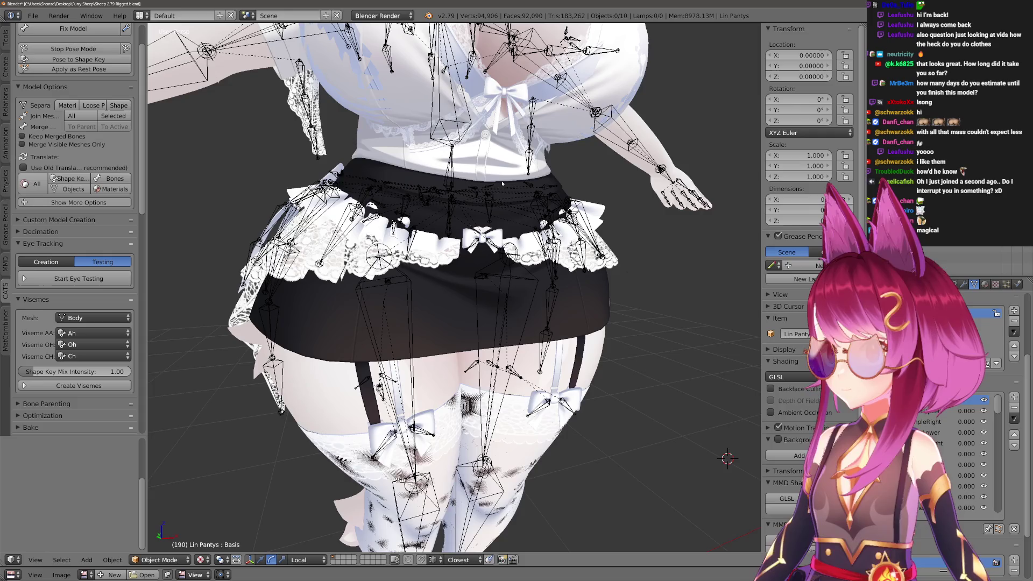
{"action": "left_click_drag", "start_coordinate": [502, 184], "coordinate": [488, 226]}
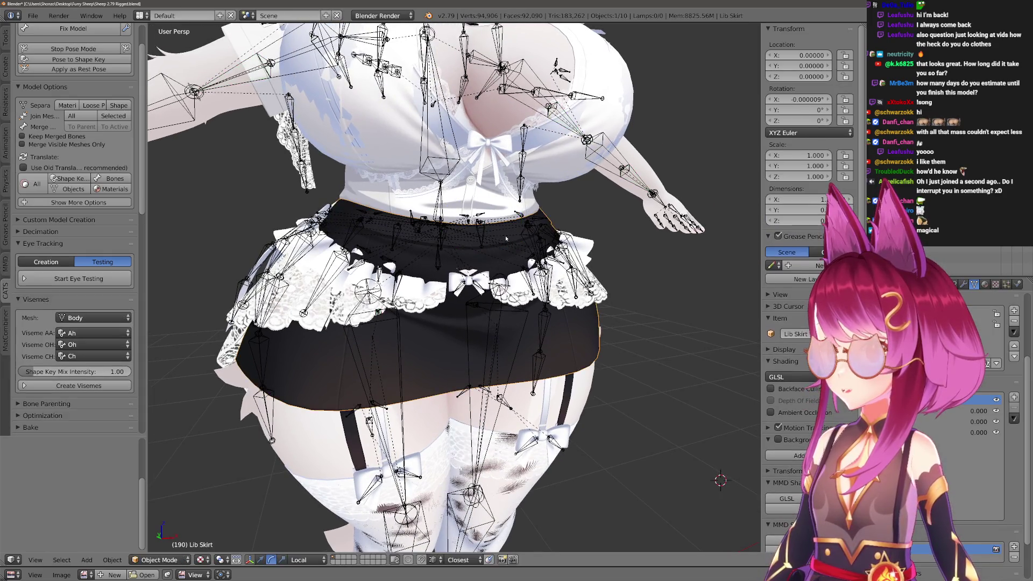
{"action": "right_click", "coordinate": [500, 249]}
{"action": "right_click", "coordinate": [493, 209], "text": "shift"}
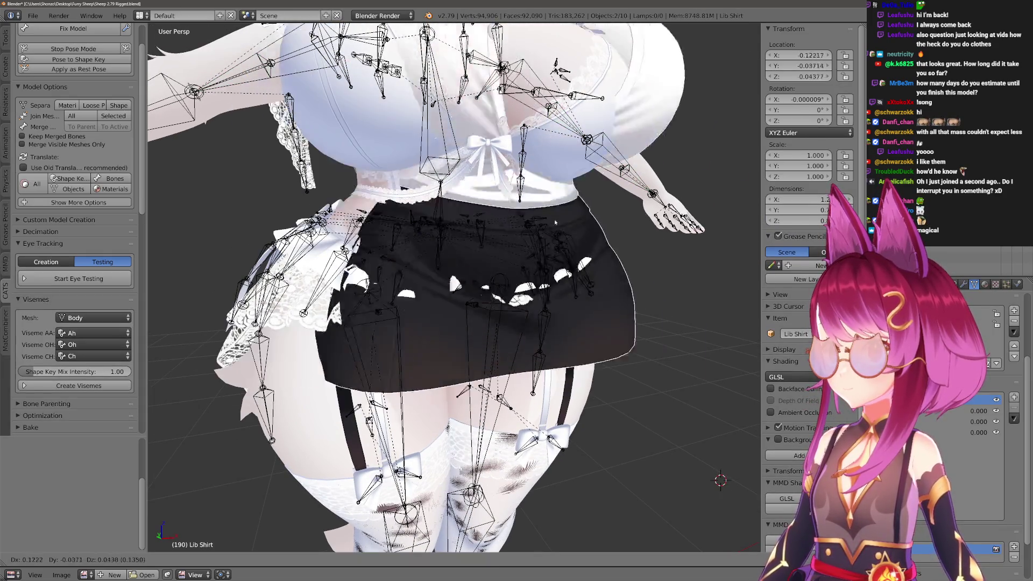
Add Lib ThighHigh to the selection, test-move and cancel, then add the Body.
{"action": "mouse_move", "coordinate": [501, 244]}
{"action": "left_mouse_down"}
{"action": "mouse_move", "coordinate": [497, 218]}
{"action": "mouse_move", "coordinate": [544, 215]}
{"action": "mouse_move", "coordinate": [498, 218]}
{"action": "mouse_move", "coordinate": [498, 178]}
{"action": "left_mouse_up"}
{"action": "right_click", "coordinate": [474, 484], "text": "shift"}
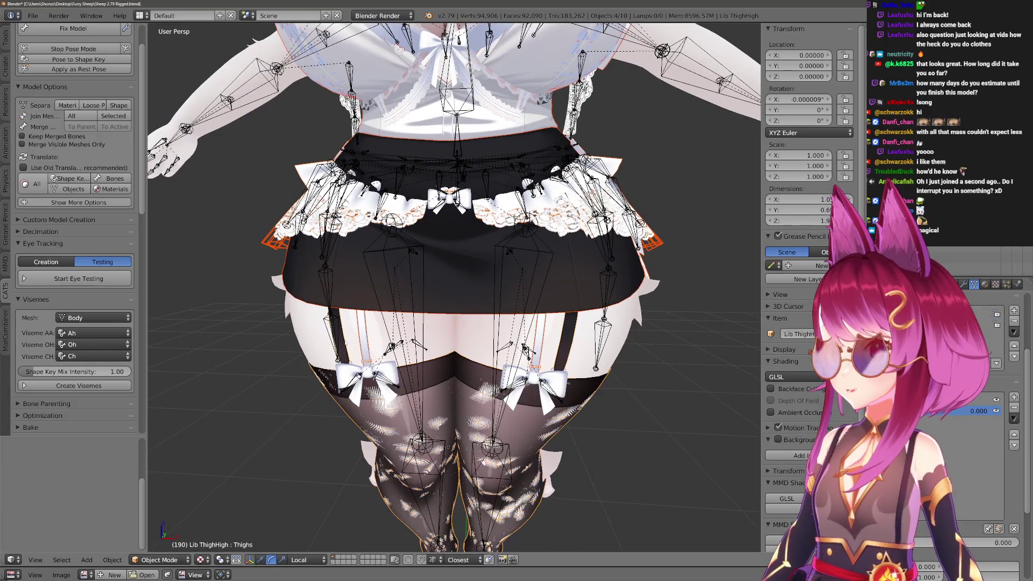
{"action": "left_click_drag", "start_coordinate": [468, 280], "coordinate": [468, 243]}
{"action": "scroll", "coordinate": [468, 243], "scroll_direction": "up", "scroll_amount": 5}
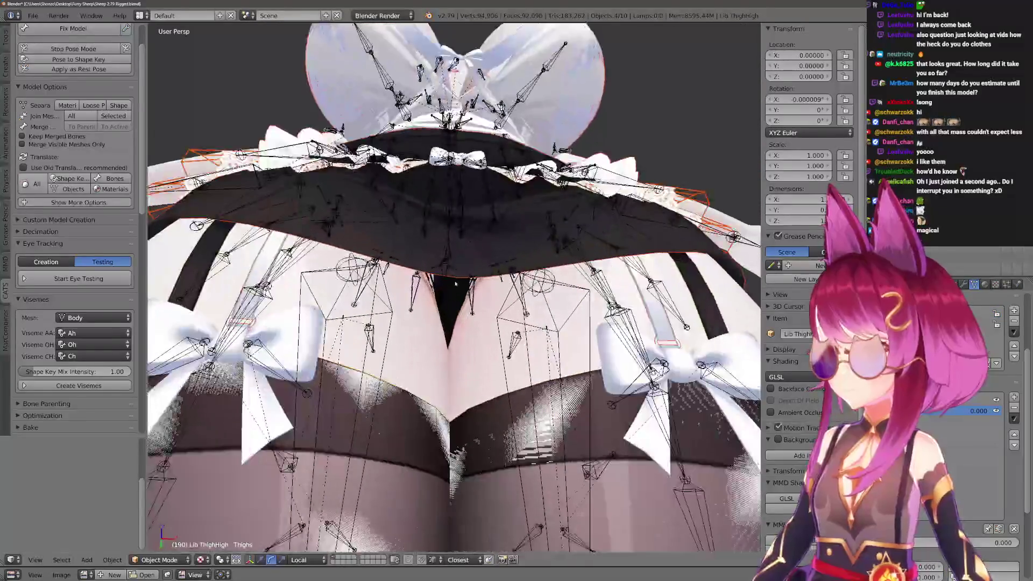
{"action": "key", "text": "g"}
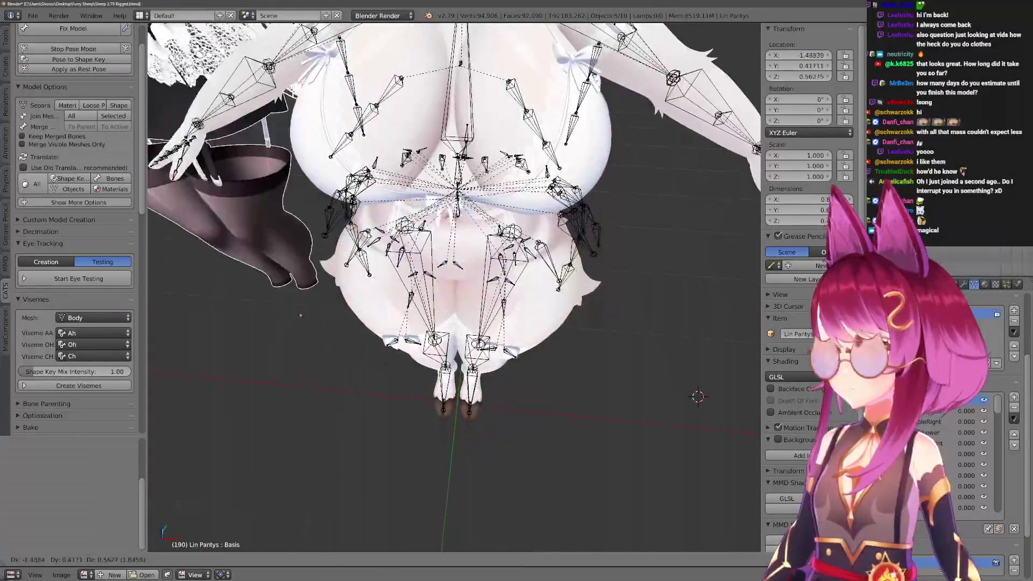
{"action": "mouse_move", "coordinate": [465, 545]}
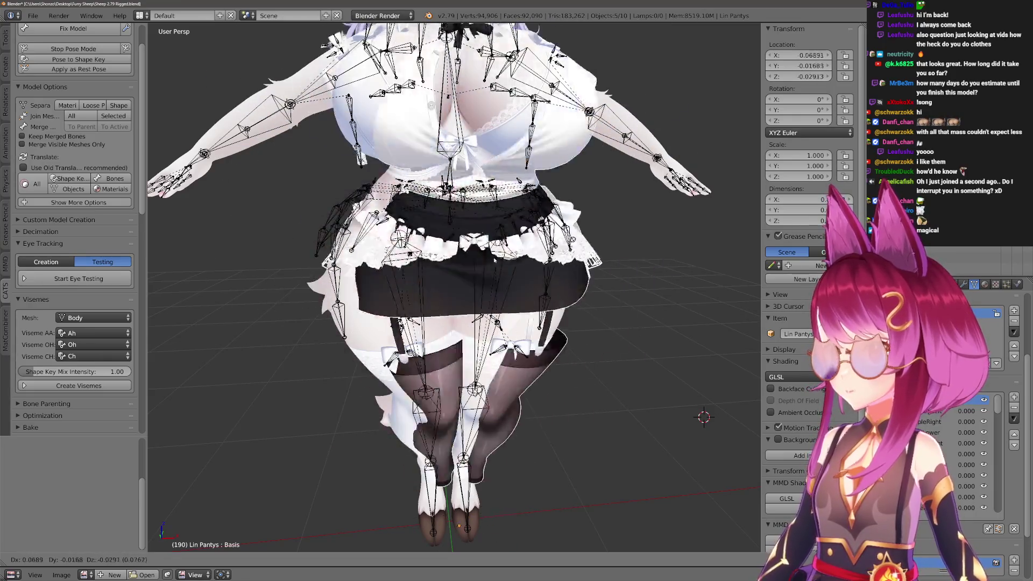
{"action": "right_click", "coordinate": [737, 173]}
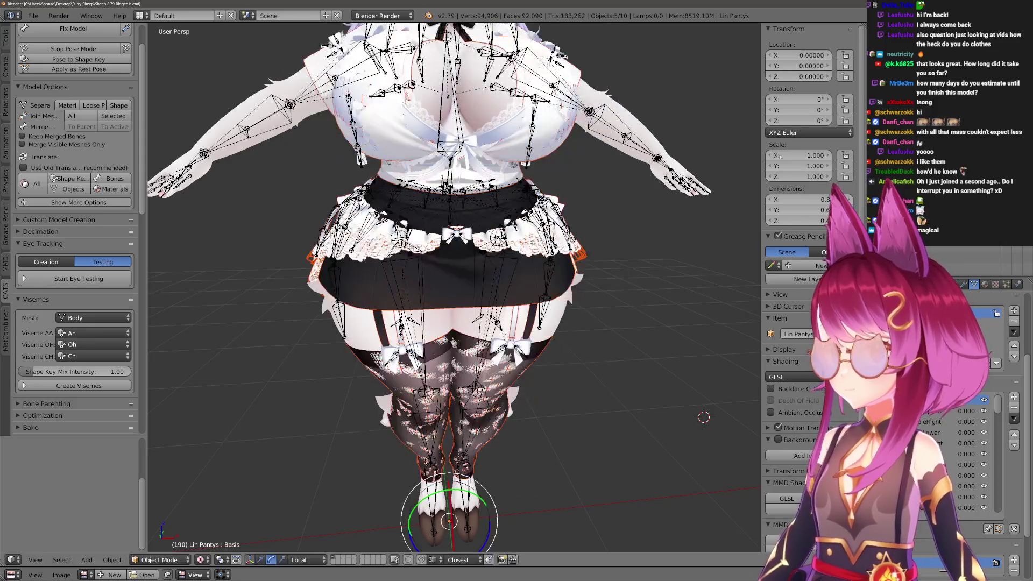
{"action": "right_click", "coordinate": [586, 227], "text": "shift"}
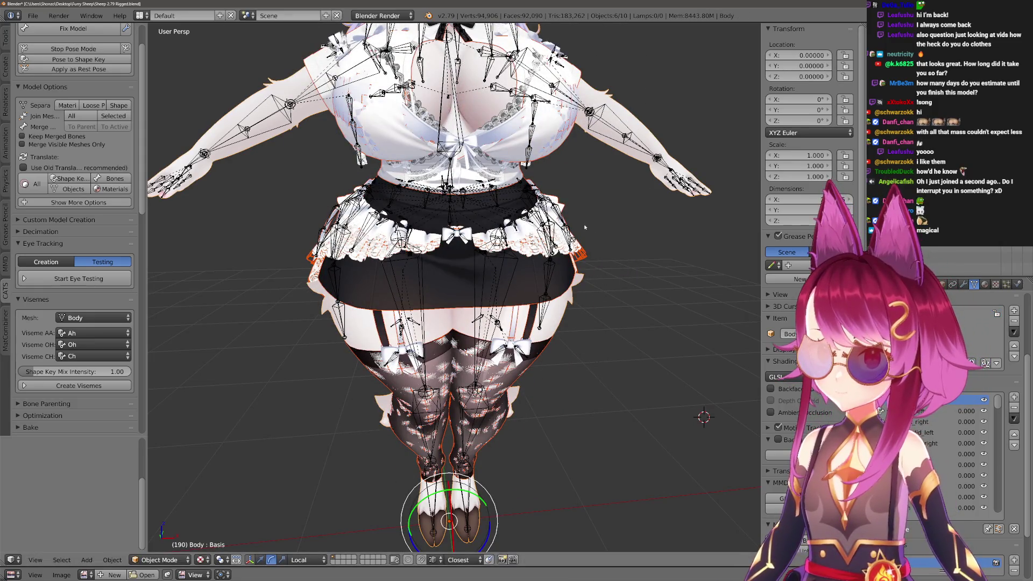
Zoom into the belly and start CATS eye testing to pose the armature.
{"action": "key", "text": "ctrl+Print"}
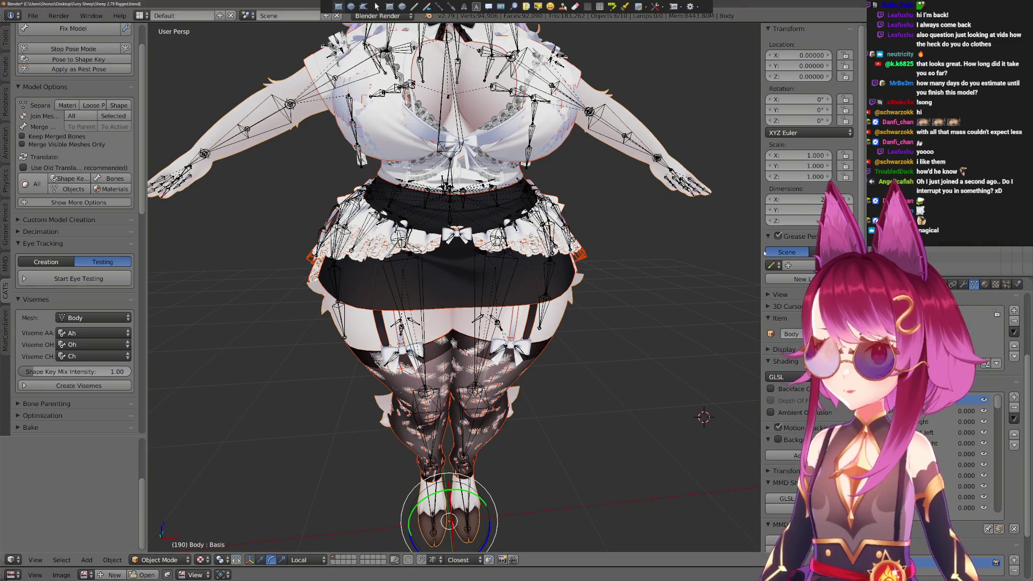
{"action": "key", "text": "Escape"}
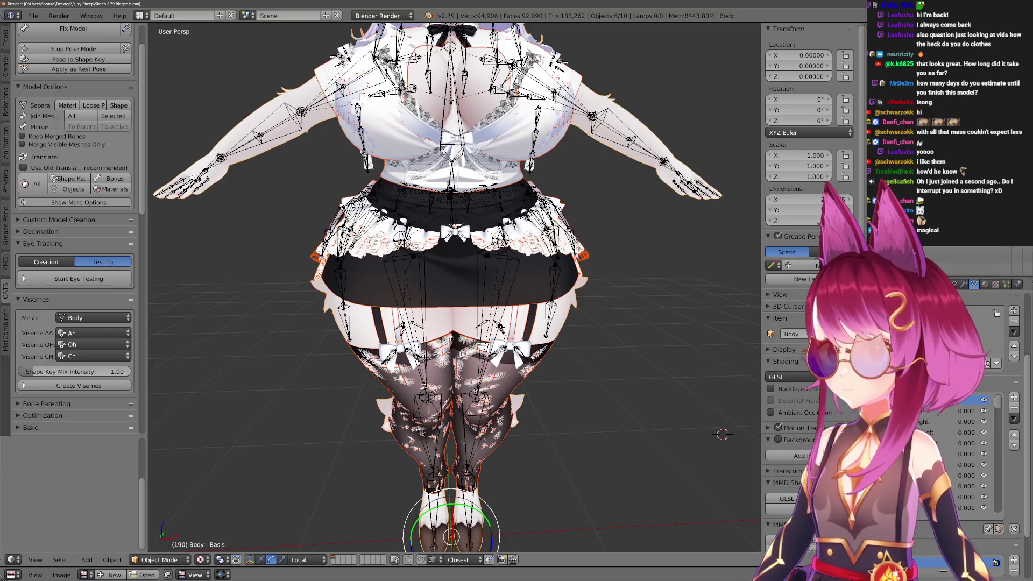
{"action": "scroll", "coordinate": [573, 218], "scroll_direction": "up", "scroll_amount": 10}
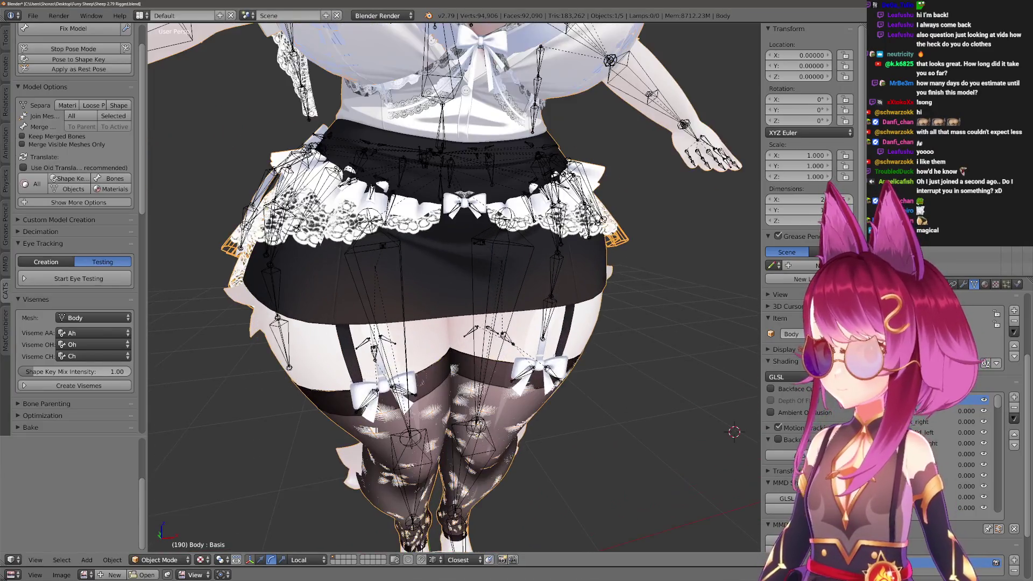
{"action": "scroll", "coordinate": [472, 261], "scroll_direction": "up", "scroll_amount": 8}
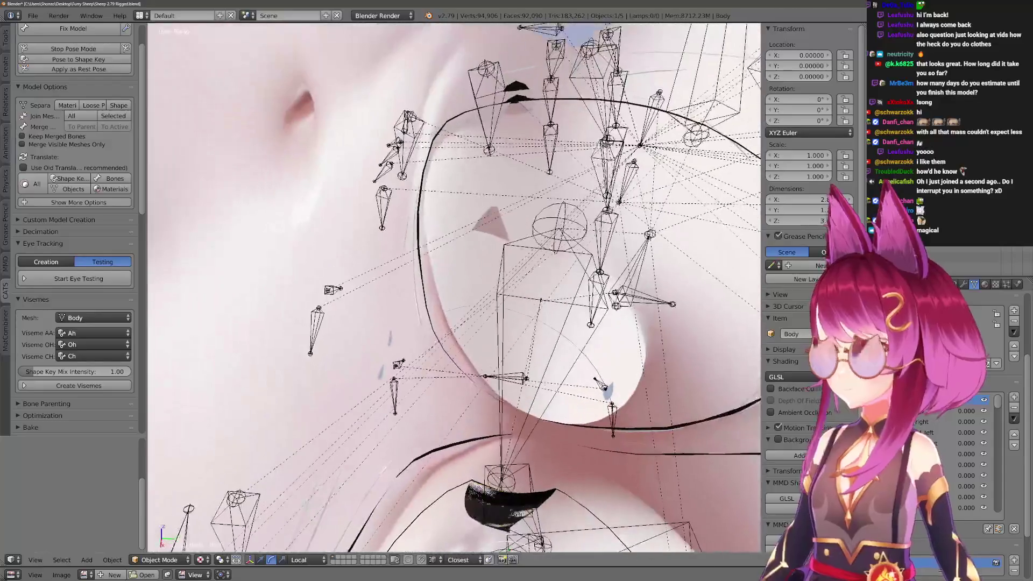
{"action": "scroll", "coordinate": [473, 261], "scroll_direction": "up", "scroll_amount": 3}
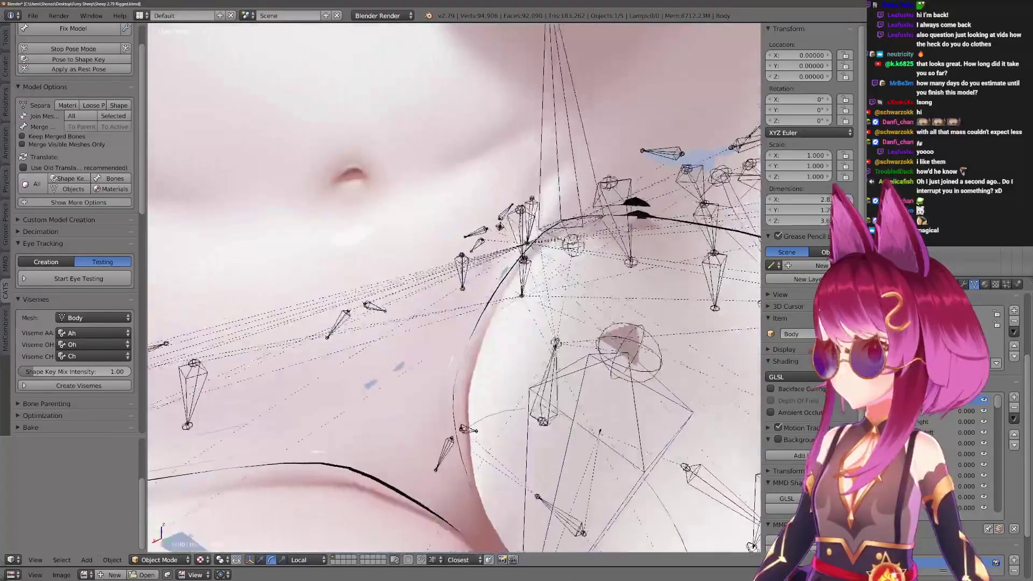
{"action": "left_click", "coordinate": [78, 278]}
{"action": "scroll", "coordinate": [473, 260], "scroll_direction": "down", "scroll_amount": 8}
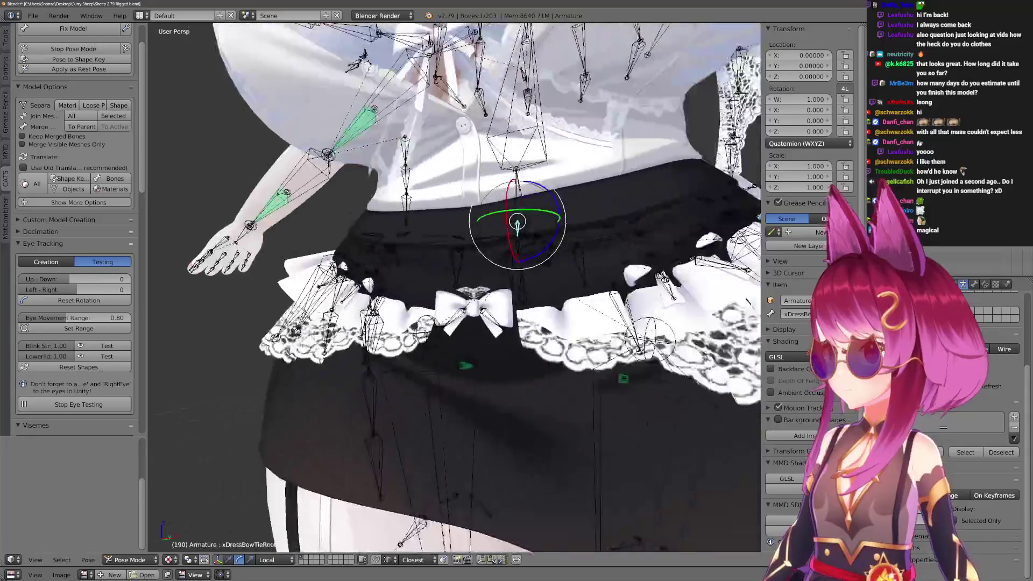
{"action": "scroll", "coordinate": [472, 260], "scroll_direction": "up", "scroll_amount": 3}
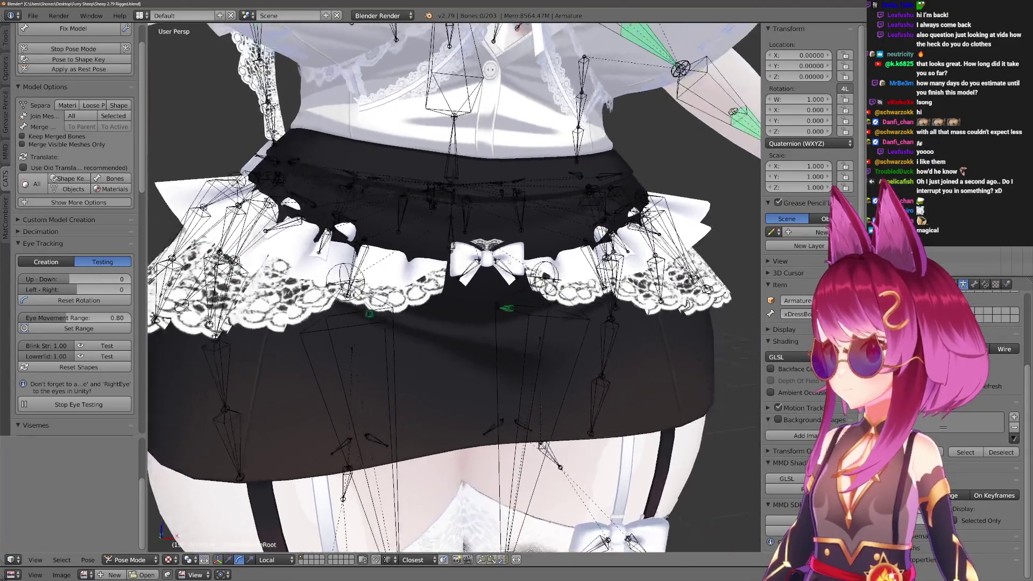
Stop eye testing, then start it again to return the armature to Pose Mode.
{"action": "left_click", "coordinate": [79, 404]}
{"action": "scroll", "coordinate": [455, 288], "scroll_direction": "up", "scroll_amount": 5}
{"action": "scroll", "coordinate": [455, 288], "scroll_direction": "up", "scroll_amount": 10}
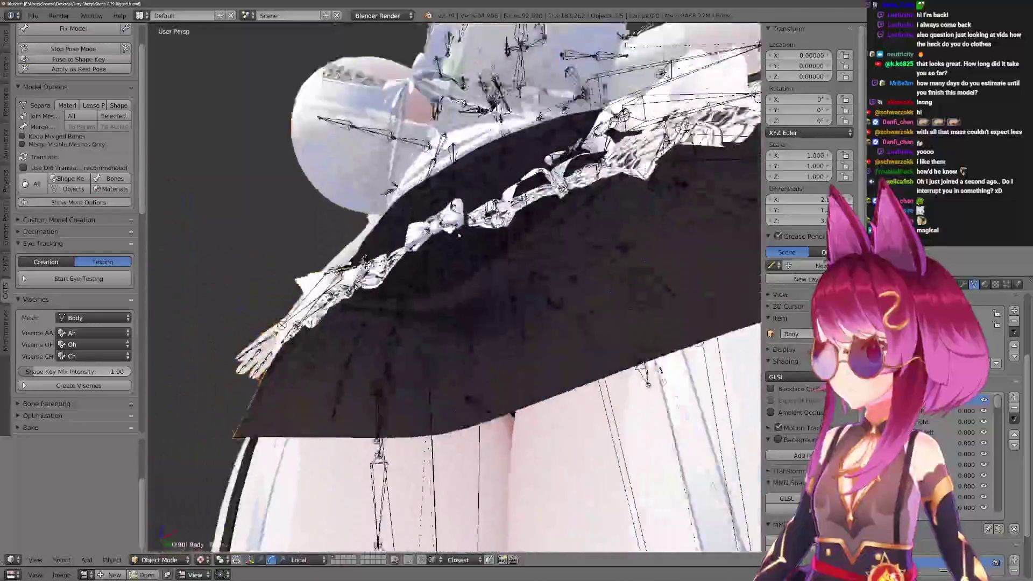
{"action": "scroll", "coordinate": [455, 288], "scroll_direction": "down", "scroll_amount": 5}
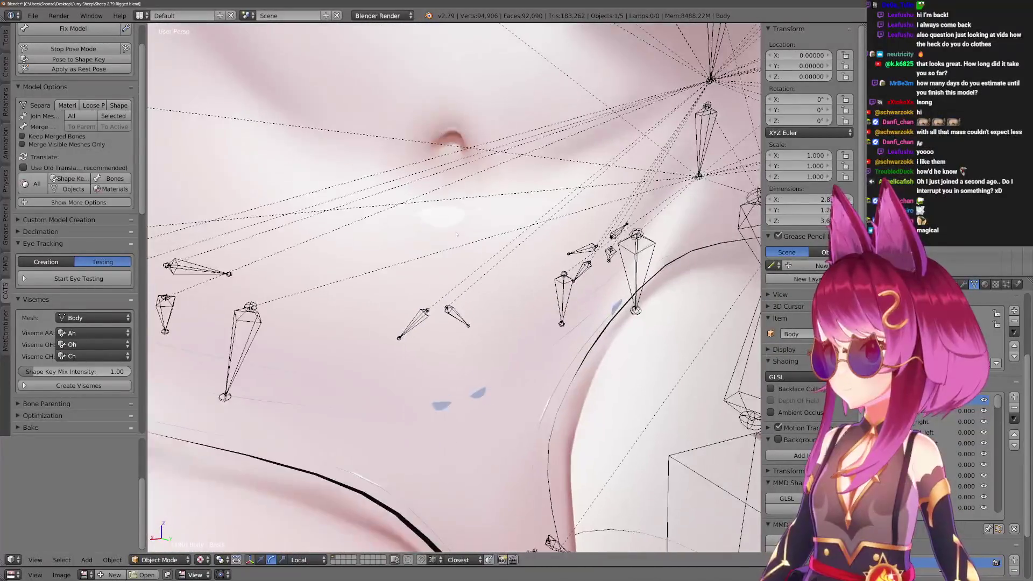
{"action": "scroll", "coordinate": [455, 287], "scroll_direction": "down", "scroll_amount": 5}
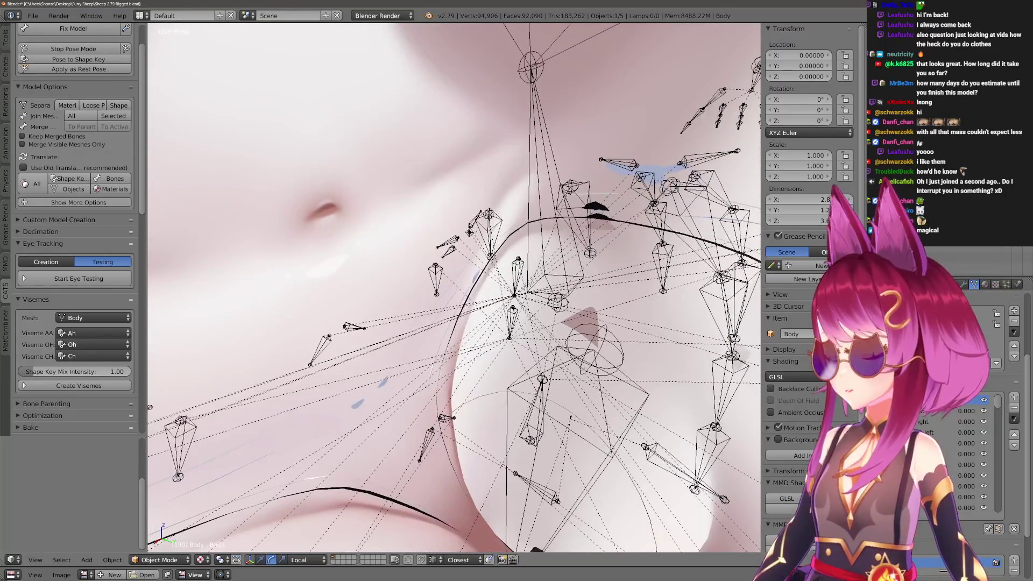
{"action": "left_click", "coordinate": [79, 278]}
{"action": "scroll", "coordinate": [454, 288], "scroll_direction": "down", "scroll_amount": 2}
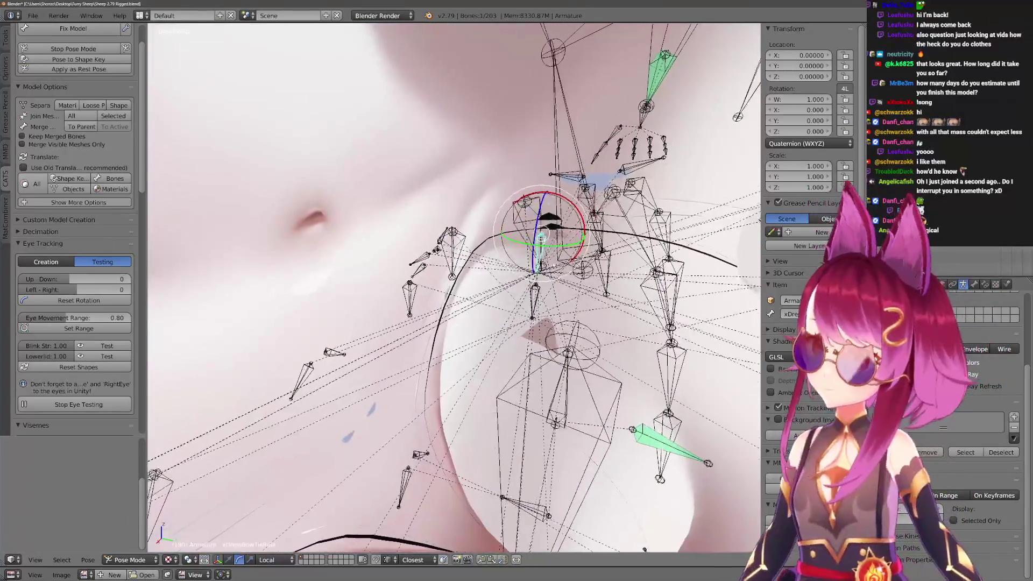
Stop eye testing, rotate the xBellyJiggle bone 90° on X and lower it 0.03 on Z.
{"action": "left_click", "coordinate": [79, 404]}
{"action": "key", "text": "g"}
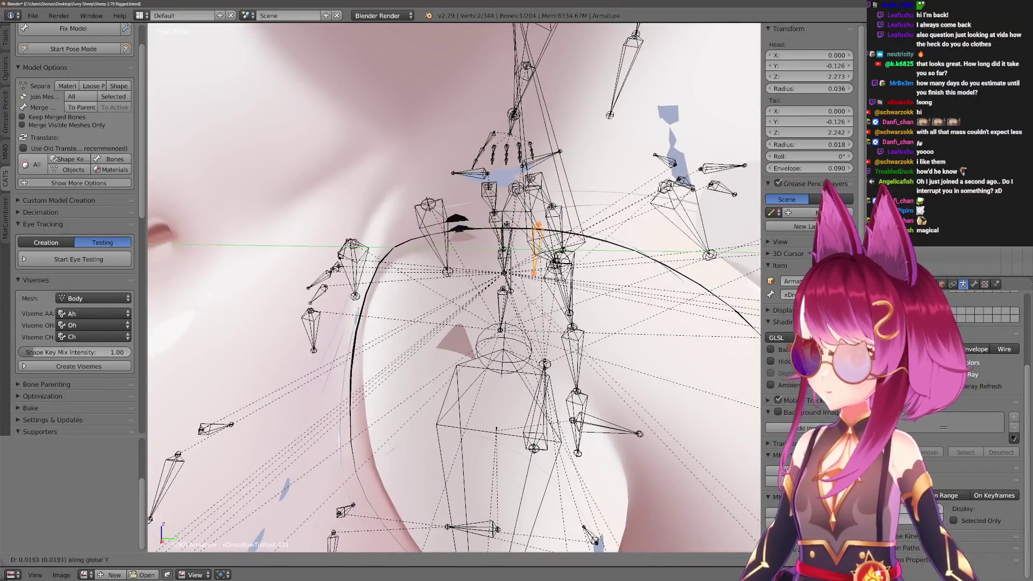
{"action": "key", "text": "Return"}
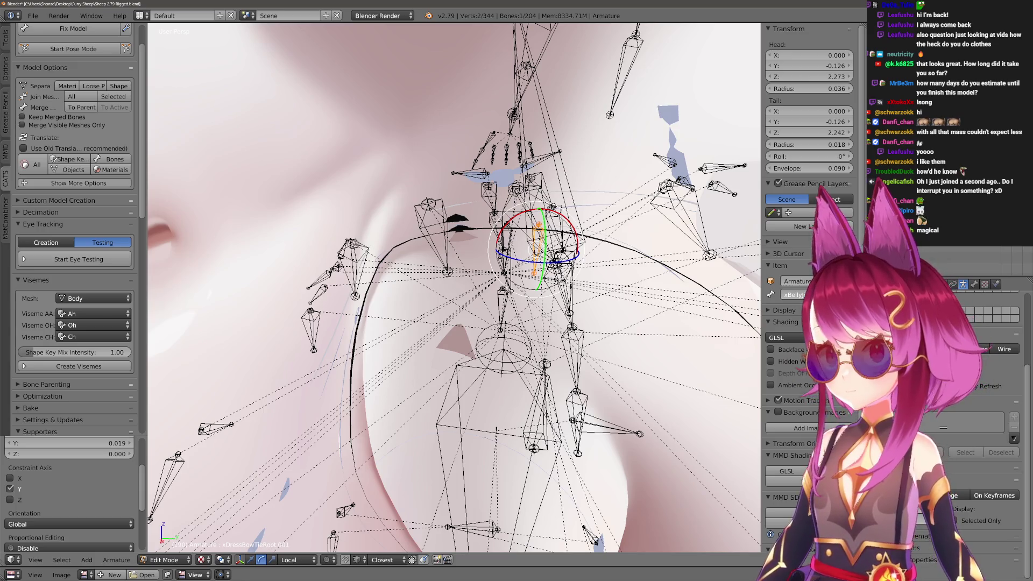
{"action": "key", "text": "r"}
{"action": "key", "text": "x"}
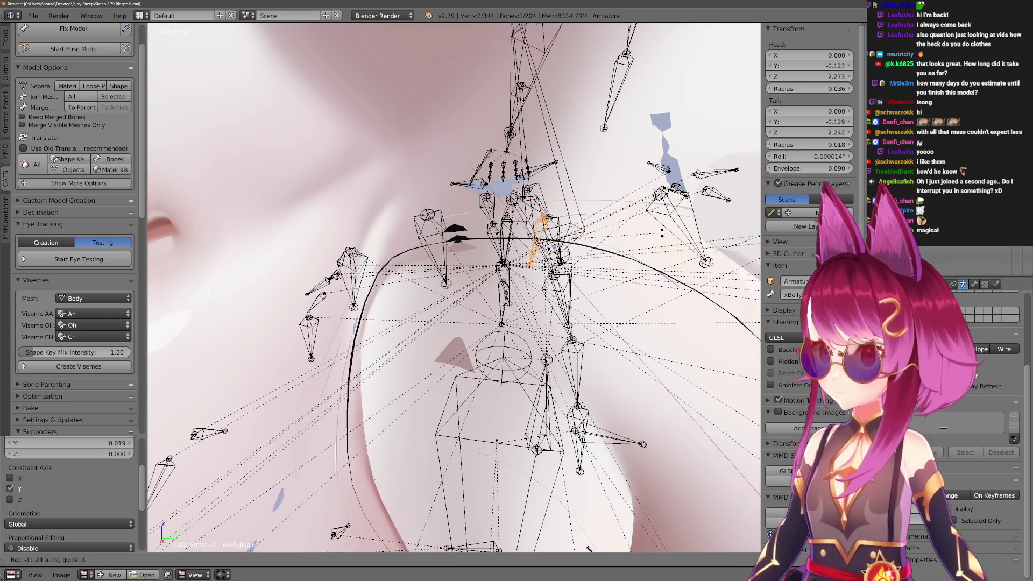
{"action": "key", "text": "Return"}
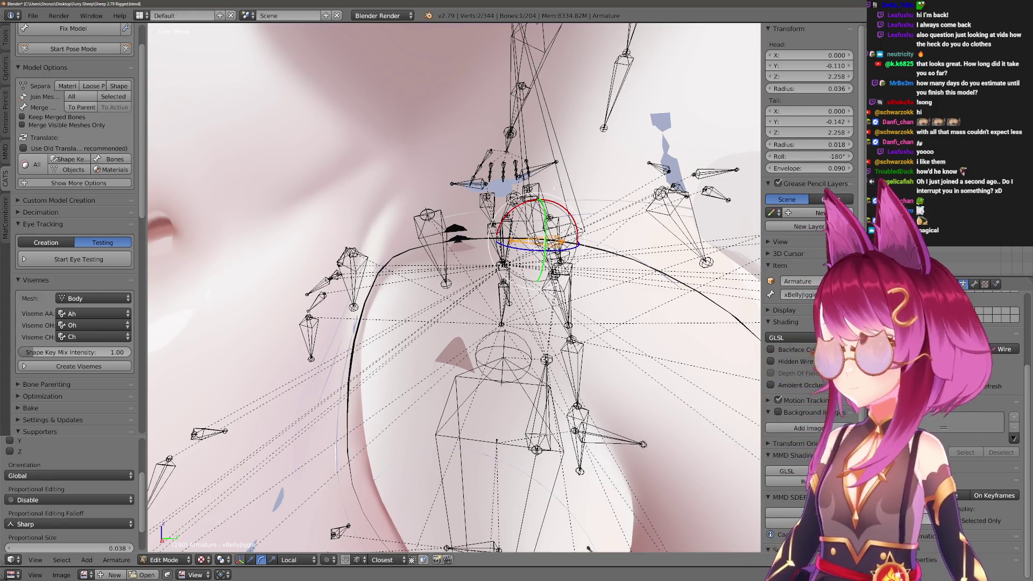
{"action": "type", "text": "gz-0.03"}
{"action": "key", "text": "Return"}
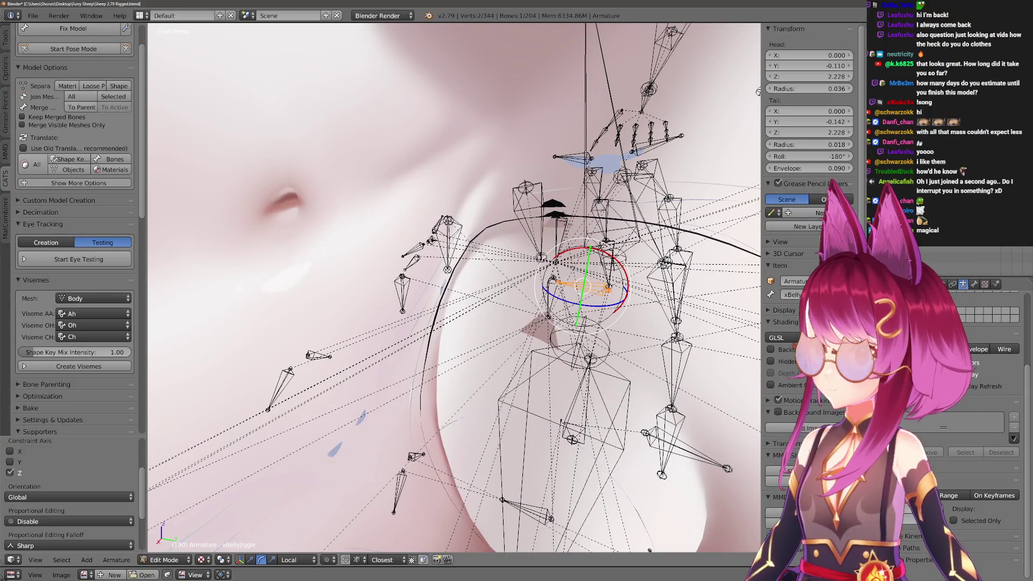
Extrude a new bone -0.108 along Y, disconnect it, and move it -0.095 along Y.
{"action": "type", "text": "ey-0.108"}
{"action": "key", "text": "Return"}
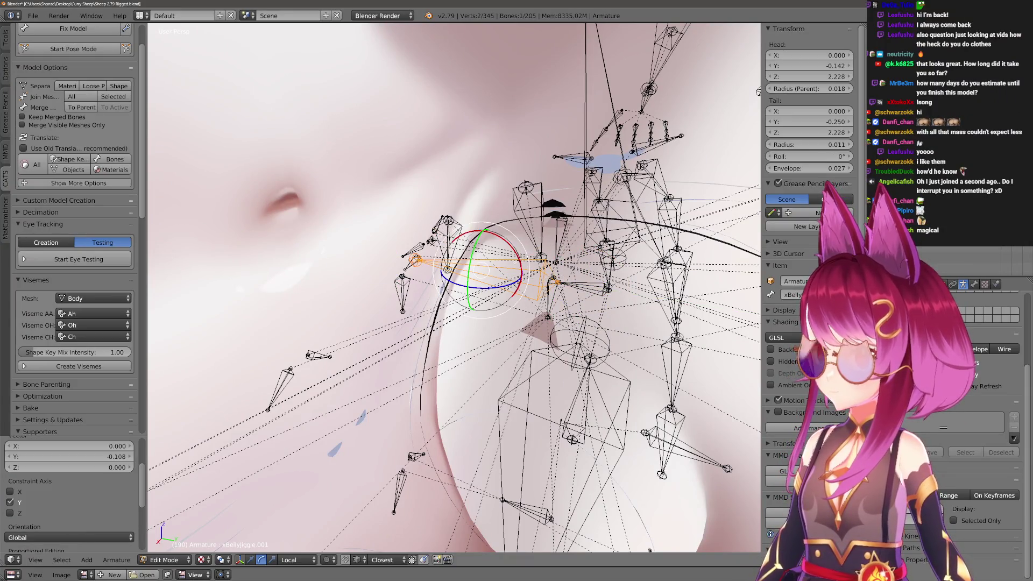
{"action": "key", "text": "alt+p"}
{"action": "left_click", "coordinate": [506, 272]}
{"action": "type", "text": "gy-0.095"}
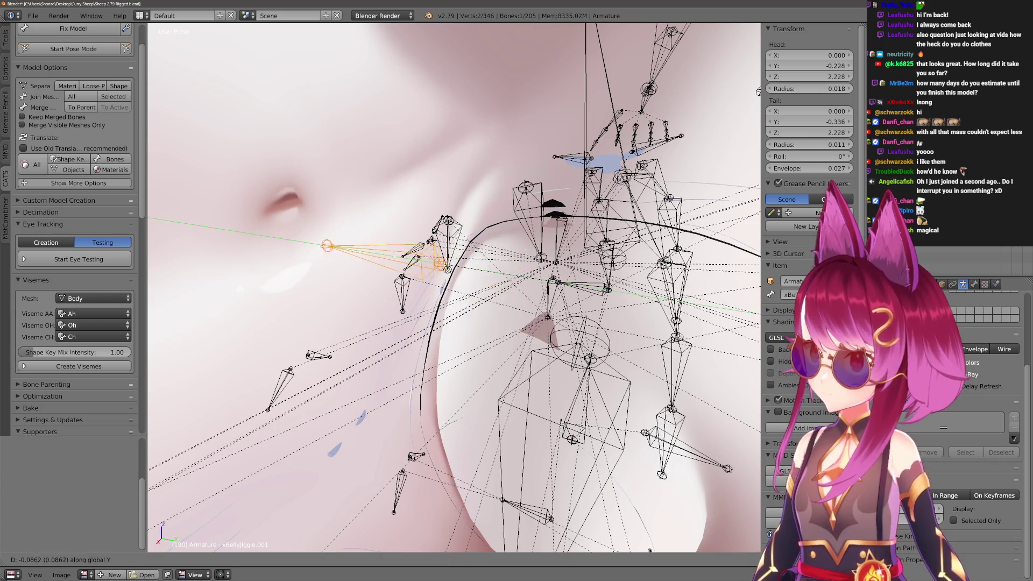
{"action": "key", "text": "Return"}
{"action": "key", "text": "KP_Decimal"}
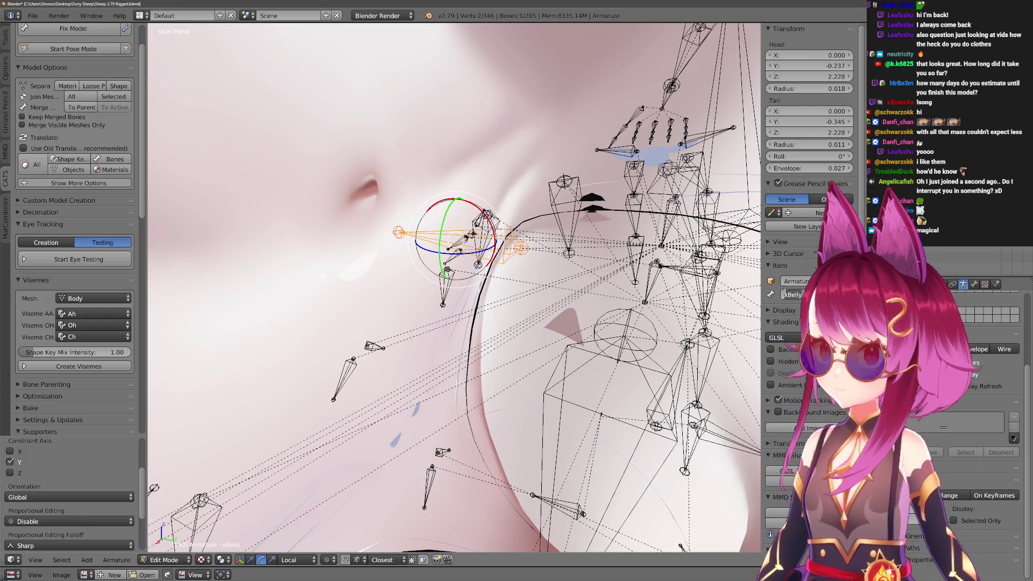
Nudge xBellyJiggle.001 slightly along Z and Y so it sits on the belly.
{"action": "mouse_move", "coordinate": [797, 322]}
{"action": "left_mouse_down"}
{"action": "mouse_move", "coordinate": [507, 303]}
{"action": "mouse_move", "coordinate": [496, 279]}
{"action": "mouse_move", "coordinate": [551, 280]}
{"action": "left_mouse_up"}
{"action": "key", "text": "g"}
{"action": "key", "text": "z"}
{"action": "key", "text": "r"}
{"action": "left_click", "coordinate": [538, 284]}
{"action": "key", "text": "g"}
{"action": "key", "text": "y"}
{"action": "left_click", "coordinate": [527, 274]}
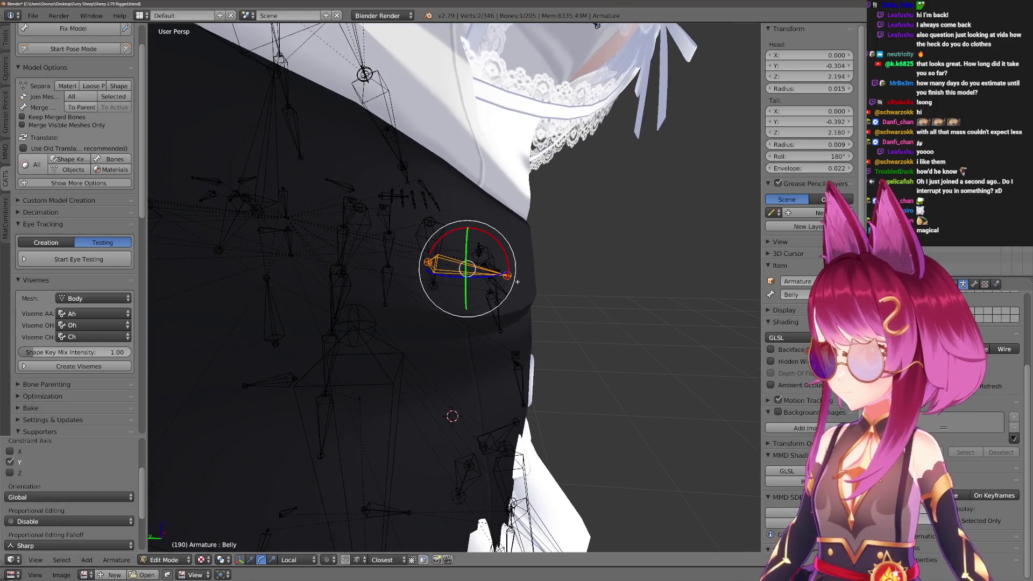
Select the Body mesh and switch it into Weight Paint mode facing the belly.
{"action": "key", "text": "ctrl+Tab"}
{"action": "right_click", "coordinate": [418, 396], "text": "shift"}
{"action": "key", "text": "ctrl+Tab"}
{"action": "mouse_move", "coordinate": [561, 280]}
{"action": "left_mouse_down"}
{"action": "mouse_move", "coordinate": [464, 270]}
{"action": "mouse_move", "coordinate": [486, 300]}
{"action": "mouse_move", "coordinate": [416, 272]}
{"action": "mouse_move", "coordinate": [508, 300]}
{"action": "mouse_move", "coordinate": [456, 323]}
{"action": "mouse_move", "coordinate": [484, 339]}
{"action": "mouse_move", "coordinate": [433, 293]}
{"action": "mouse_move", "coordinate": [473, 295]}
{"action": "mouse_move", "coordinate": [496, 323]}
{"action": "mouse_move", "coordinate": [502, 369]}
{"action": "mouse_move", "coordinate": [521, 305]}
{"action": "mouse_move", "coordinate": [491, 330]}
{"action": "mouse_move", "coordinate": [512, 305]}
{"action": "mouse_move", "coordinate": [512, 316]}
{"action": "mouse_move", "coordinate": [467, 320]}
{"action": "mouse_move", "coordinate": [457, 301]}
{"action": "mouse_move", "coordinate": [463, 330]}
{"action": "left_mouse_up"}
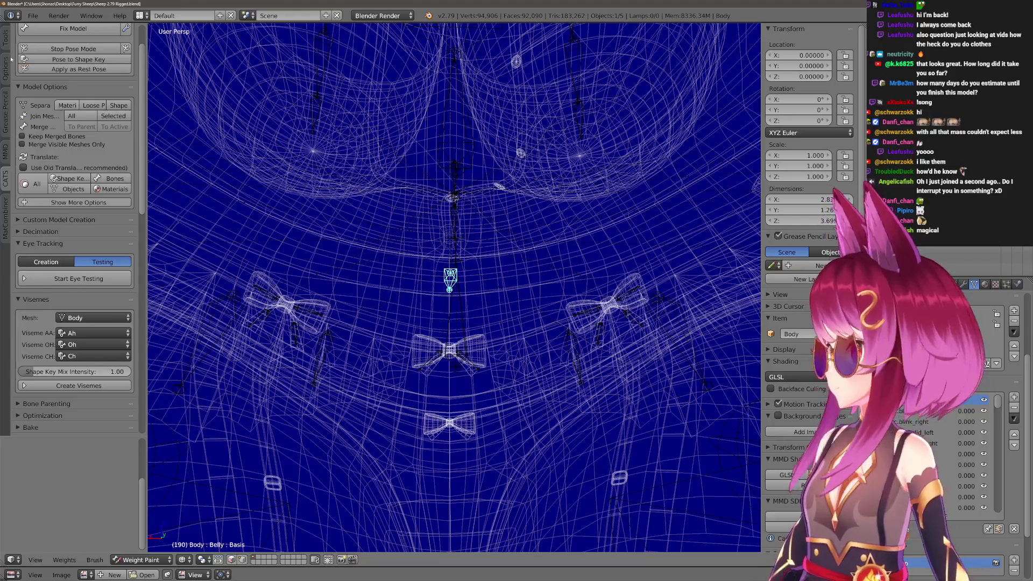
Set the Draw brush to 0.4 weight and 500 px radius, then paint the belly around the bone.
{"action": "left_click", "coordinate": [6, 64]}
{"action": "left_click", "coordinate": [6, 38]}
{"action": "key", "text": "4"}
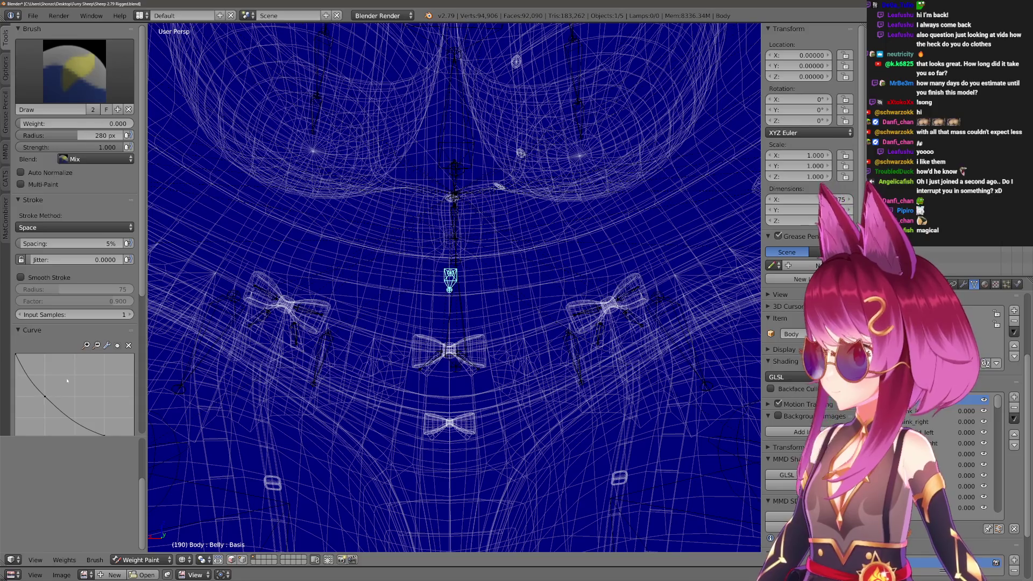
{"action": "scroll", "coordinate": [66, 379], "scroll_direction": "down", "scroll_amount": 3}
{"action": "scroll", "coordinate": [450, 300], "scroll_direction": "up", "scroll_amount": 2}
{"action": "key", "text": "f"}
{"action": "left_click", "coordinate": [210, 180]}
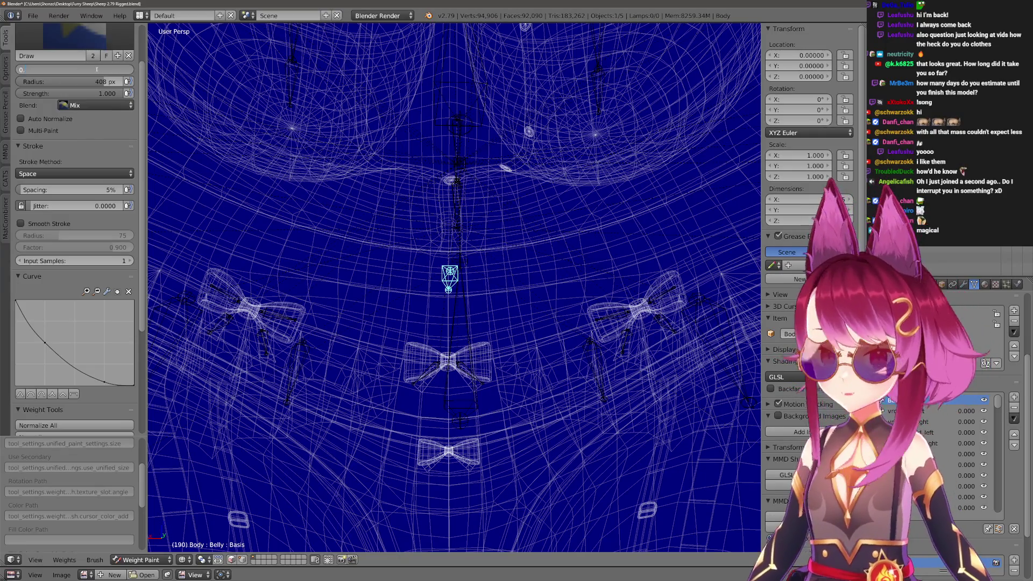
{"action": "type", "text": ".4"}
{"action": "key", "text": "Return"}
{"action": "scroll", "coordinate": [380, 415], "scroll_direction": "up", "scroll_amount": 3}
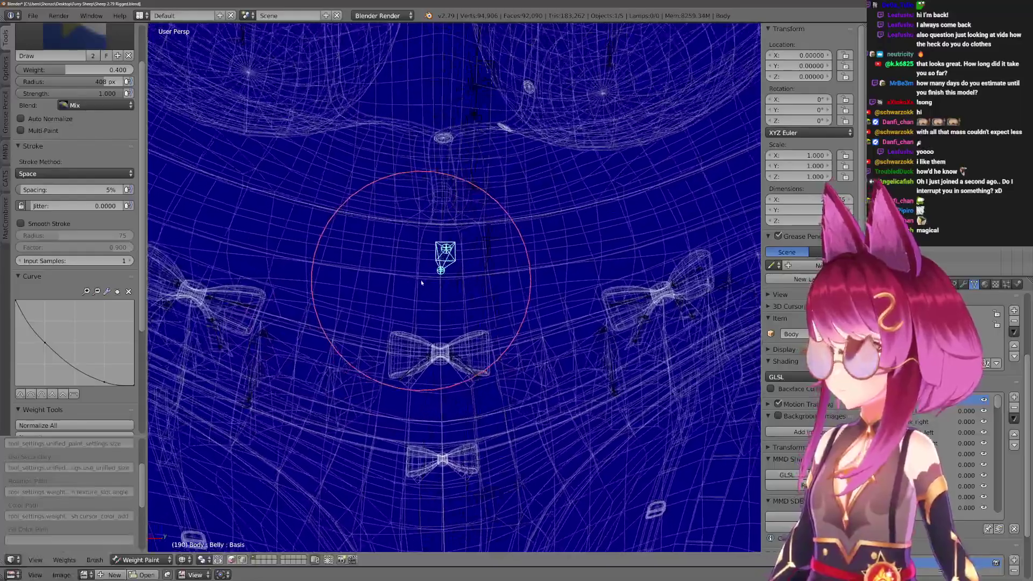
{"action": "key", "text": "bracketright"}
{"action": "key", "text": "bracketright"}
{"action": "key", "text": "bracketright"}
{"action": "mouse_move", "coordinate": [476, 306]}
{"action": "left_mouse_down"}
{"action": "mouse_move", "coordinate": [439, 306]}
{"action": "mouse_move", "coordinate": [434, 291]}
{"action": "mouse_move", "coordinate": [439, 327]}
{"action": "mouse_move", "coordinate": [450, 294]}
{"action": "mouse_move", "coordinate": [440, 344]}
{"action": "left_mouse_up"}
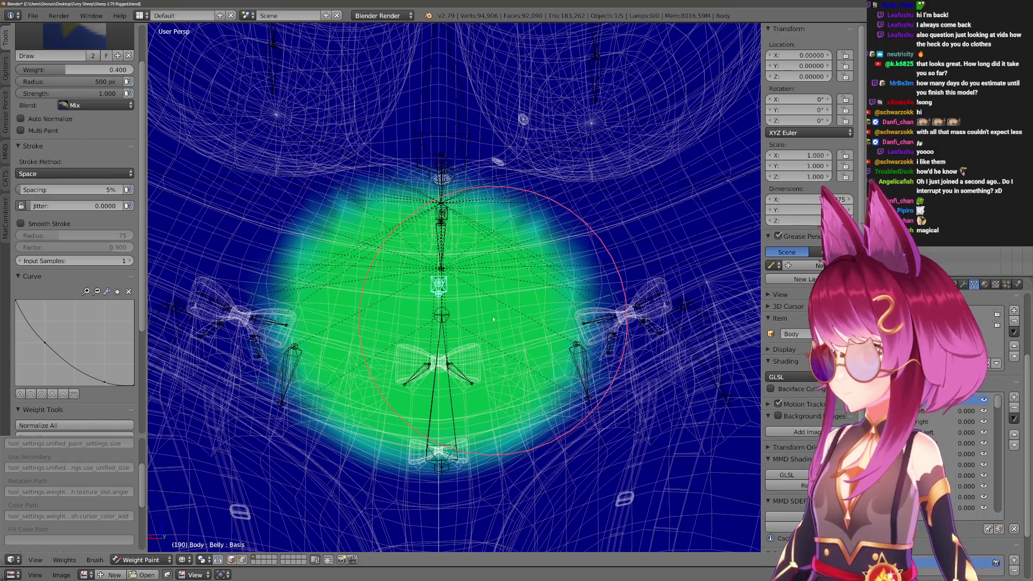
{"action": "left_click_drag", "start_coordinate": [426, 277], "coordinate": [430, 290]}
Drop the weight-paint brush weight to 0.000 and resize its radius from 500 to 491 px.
{"action": "scroll", "coordinate": [425, 298], "scroll_direction": "down", "scroll_amount": 10}
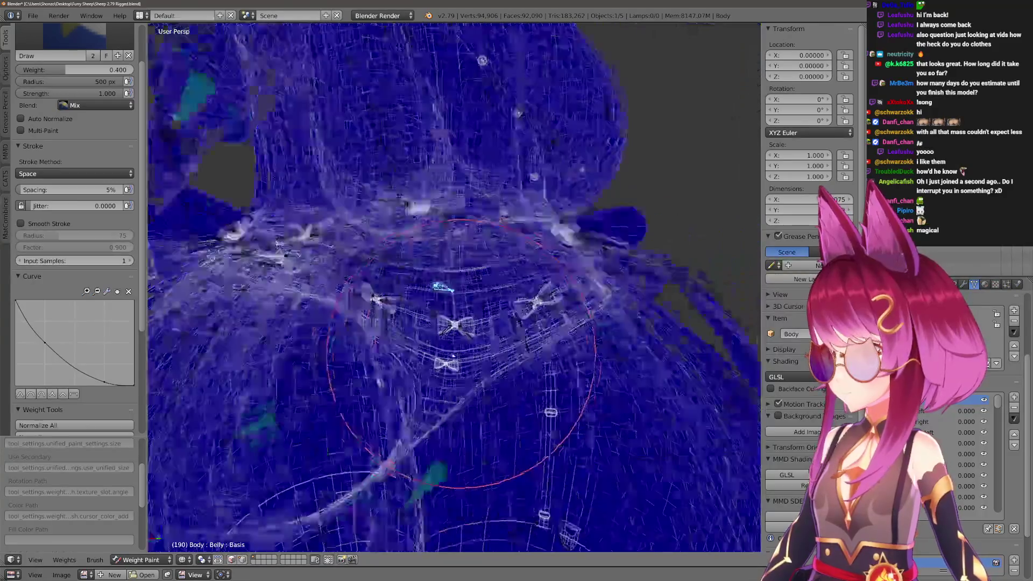
{"action": "scroll", "coordinate": [463, 430], "scroll_direction": "down", "scroll_amount": 3}
{"action": "scroll", "coordinate": [530, 457], "scroll_direction": "up", "scroll_amount": 4}
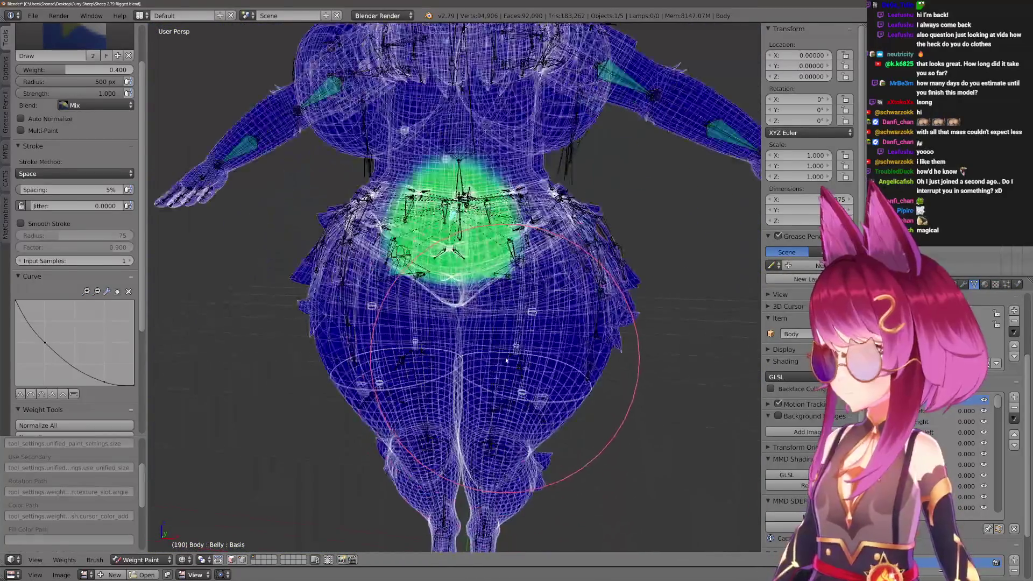
{"action": "left_click", "coordinate": [526, 365], "text": "ctrl"}
{"action": "scroll", "coordinate": [527, 365], "scroll_direction": "down", "scroll_amount": 2}
{"action": "key", "text": "f"}
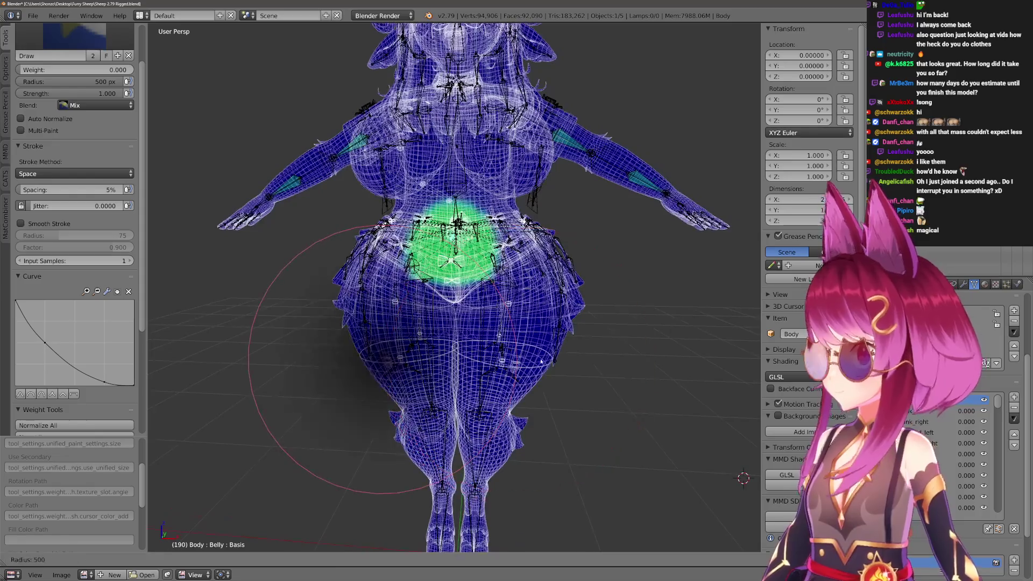
{"action": "left_click", "coordinate": [504, 364]}
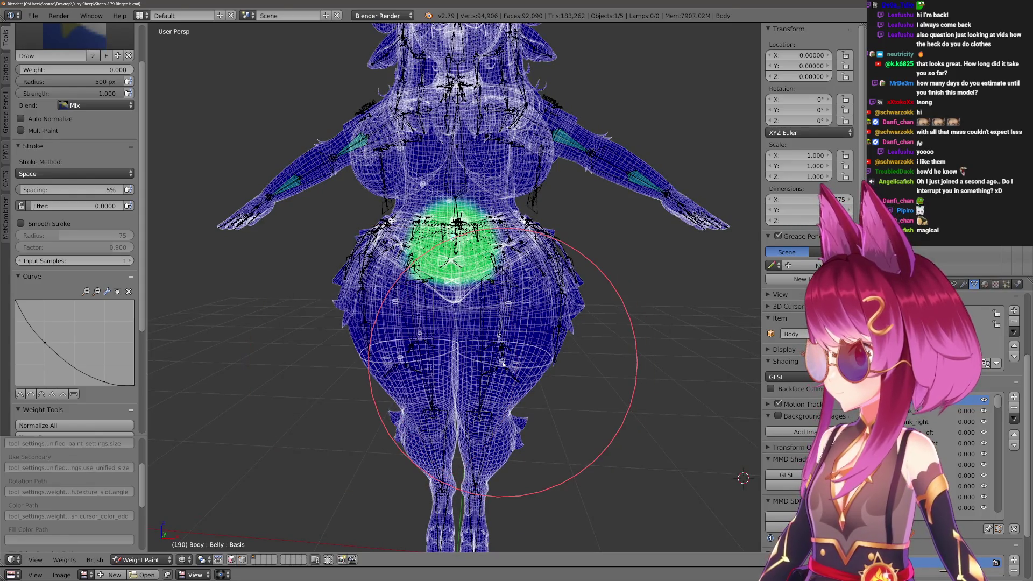
{"action": "key", "text": "f"}
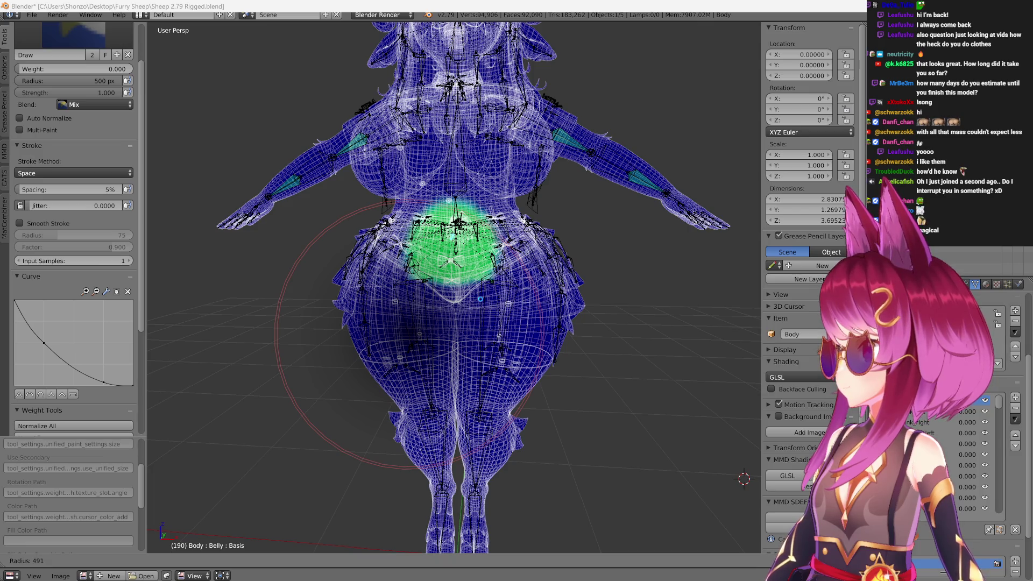
{"action": "left_click", "coordinate": [471, 298]}
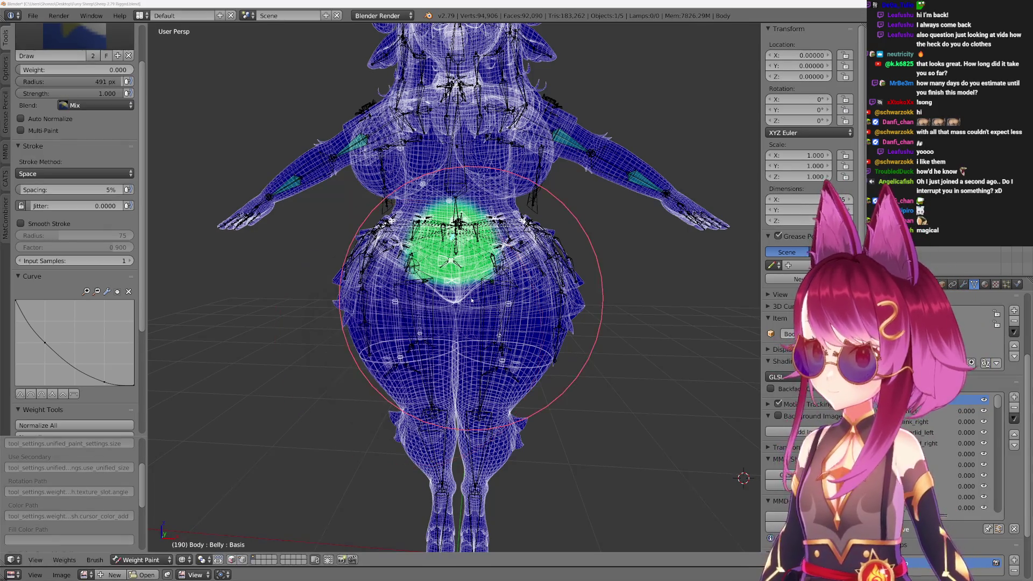
{"action": "scroll", "coordinate": [487, 323], "scroll_direction": "up", "scroll_amount": 1}
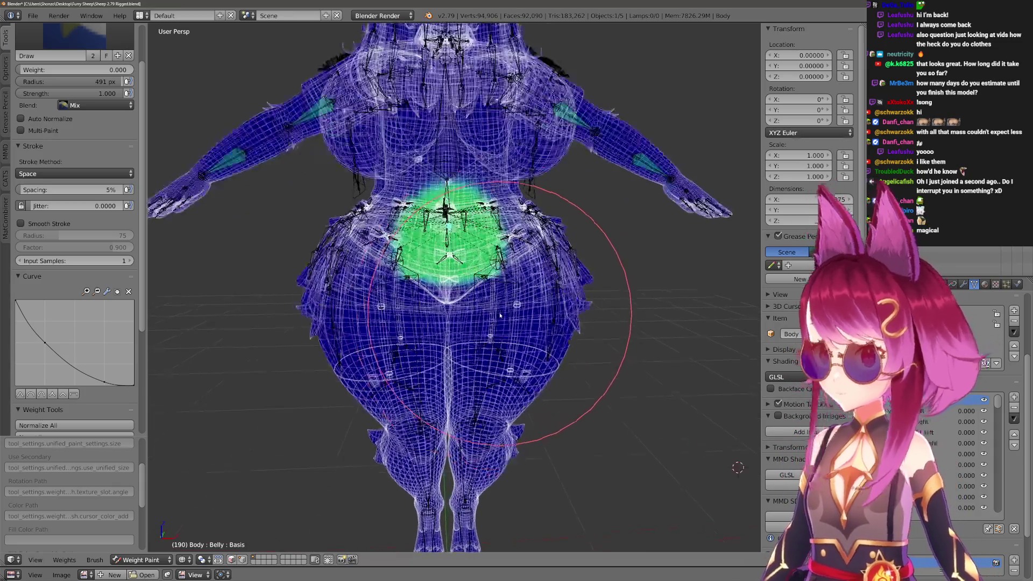
{"action": "scroll", "coordinate": [502, 356], "scroll_direction": "down", "scroll_amount": 2}
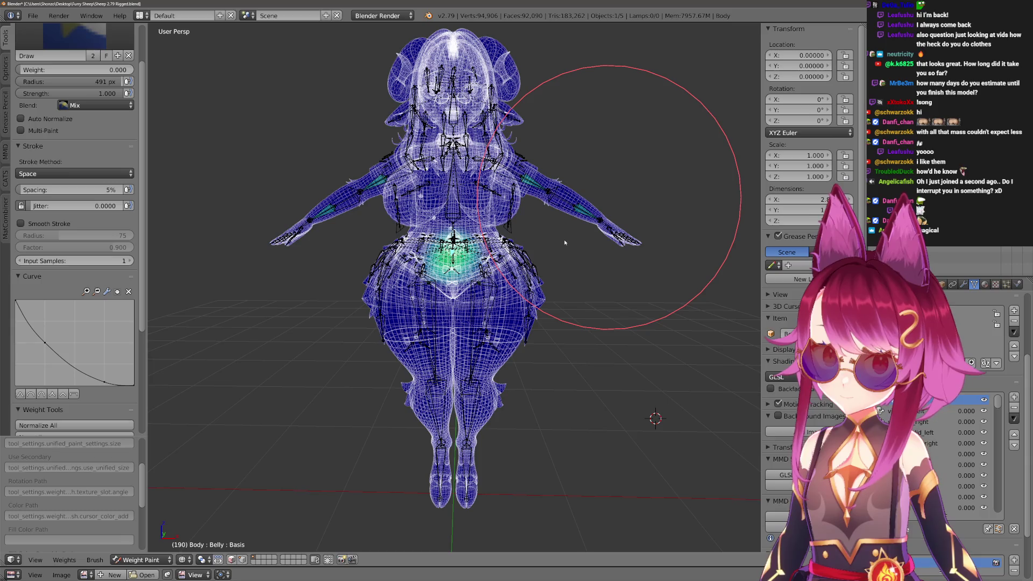
{"action": "scroll", "coordinate": [565, 243], "scroll_direction": "up", "scroll_amount": 4}
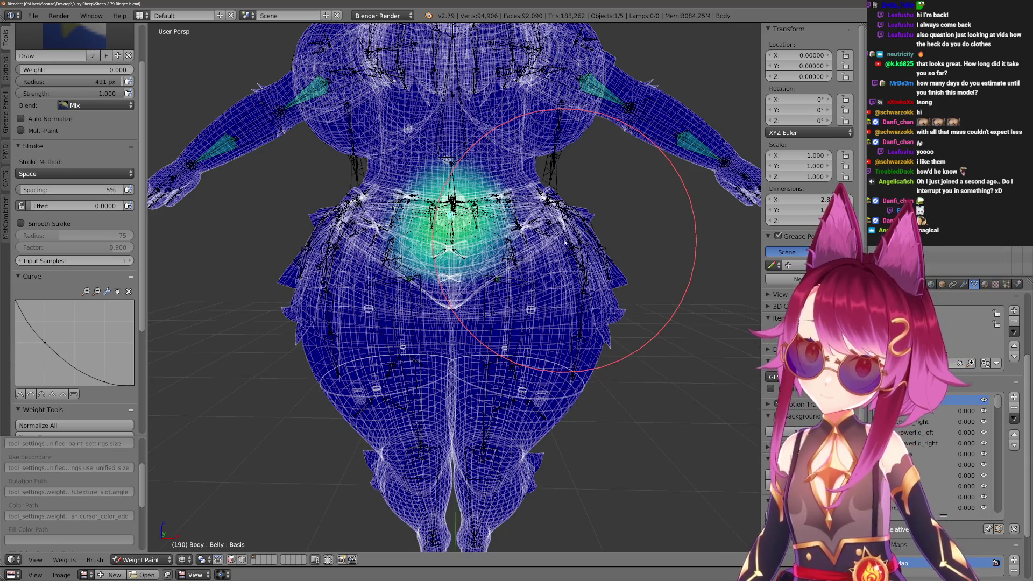
{"action": "scroll", "coordinate": [484, 242], "scroll_direction": "up", "scroll_amount": 5}
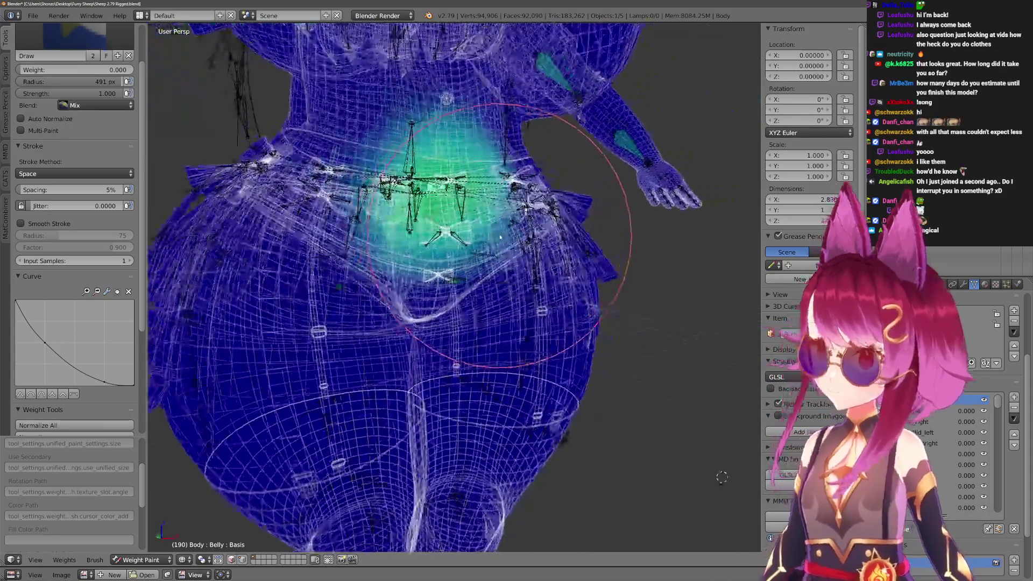
{"action": "scroll", "coordinate": [478, 287], "scroll_direction": "down", "scroll_amount": 1}
{"action": "scroll", "coordinate": [474, 287], "scroll_direction": "up", "scroll_amount": 3}
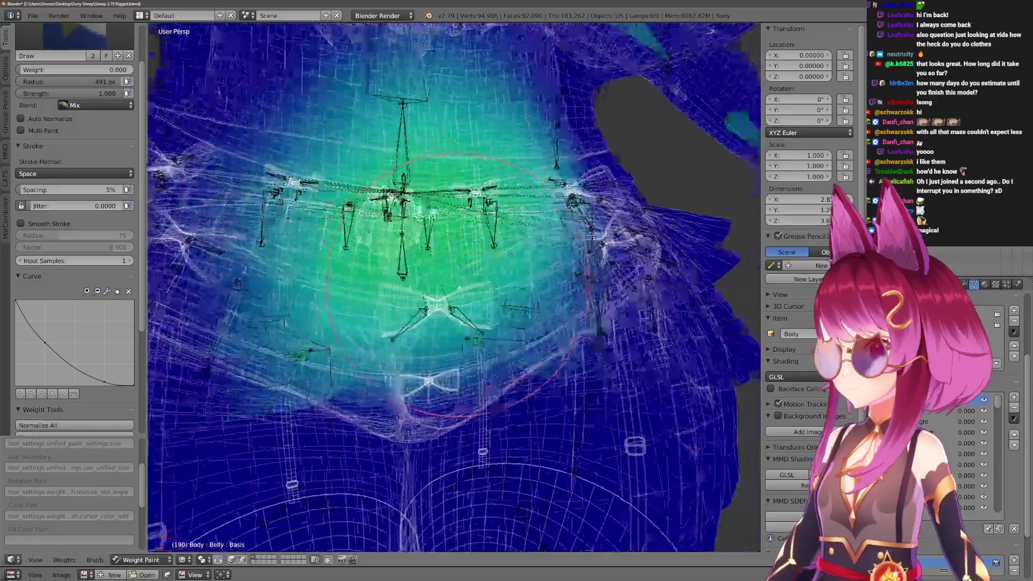
{"action": "mouse_move", "coordinate": [475, 286]}
{"action": "left_mouse_down"}
{"action": "mouse_move", "coordinate": [487, 296]}
{"action": "mouse_move", "coordinate": [452, 269]}
{"action": "mouse_move", "coordinate": [371, 322]}
{"action": "mouse_move", "coordinate": [416, 276]}
{"action": "mouse_move", "coordinate": [355, 287]}
{"action": "mouse_move", "coordinate": [418, 276]}
{"action": "left_mouse_up"}
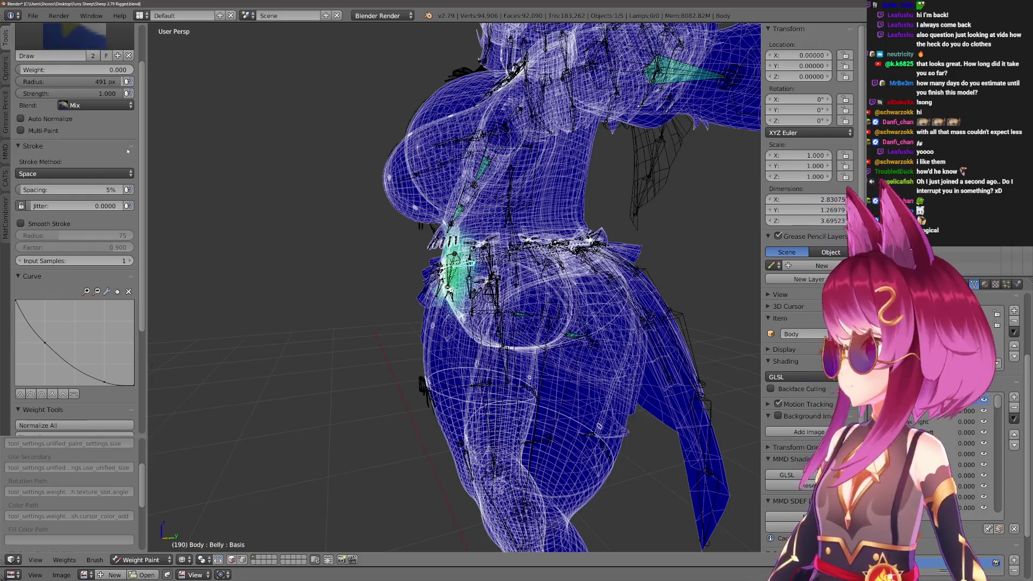
{"action": "scroll", "coordinate": [129, 152], "scroll_direction": "down", "scroll_amount": 2}
{"action": "scroll", "coordinate": [472, 290], "scroll_direction": "down", "scroll_amount": 5}
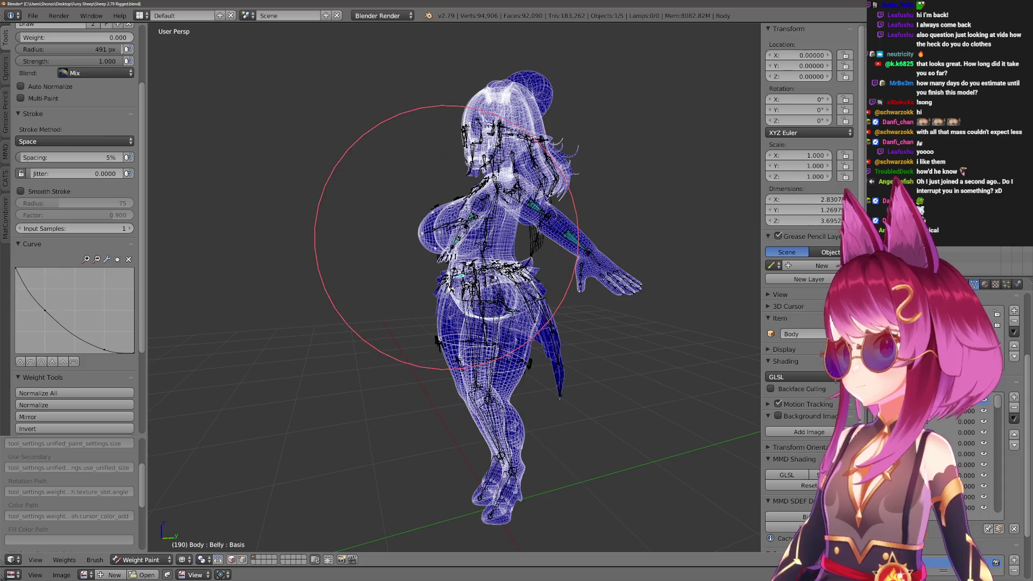
{"action": "left_click_drag", "start_coordinate": [429, 308], "coordinate": [473, 254]}
{"action": "scroll", "coordinate": [457, 242], "scroll_direction": "up", "scroll_amount": 8}
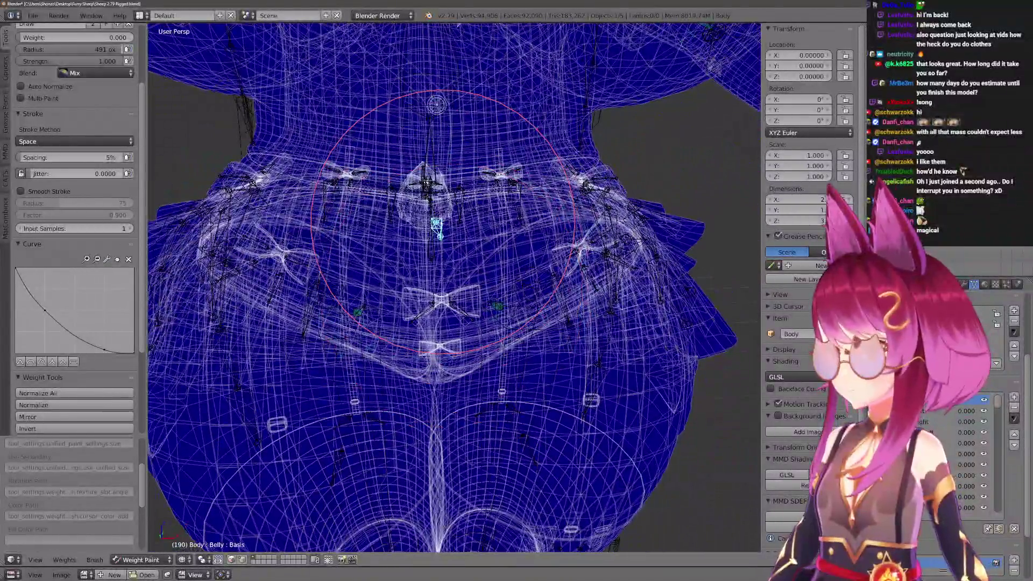
Select the second belly bone and paint weight up over the lower belly.
{"action": "right_click", "coordinate": [436, 224]}
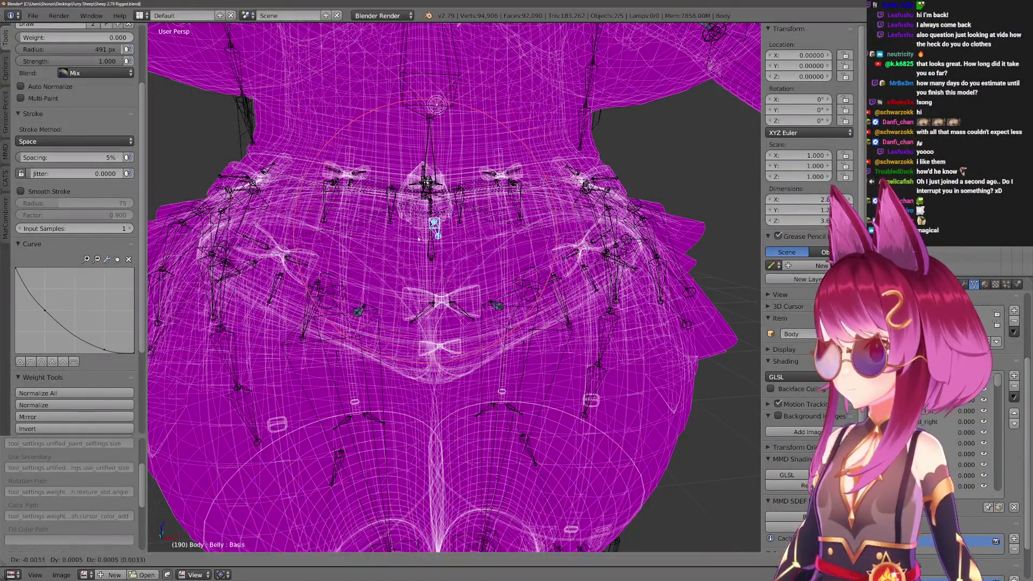
{"action": "scroll", "coordinate": [390, 248], "scroll_direction": "up", "scroll_amount": 8}
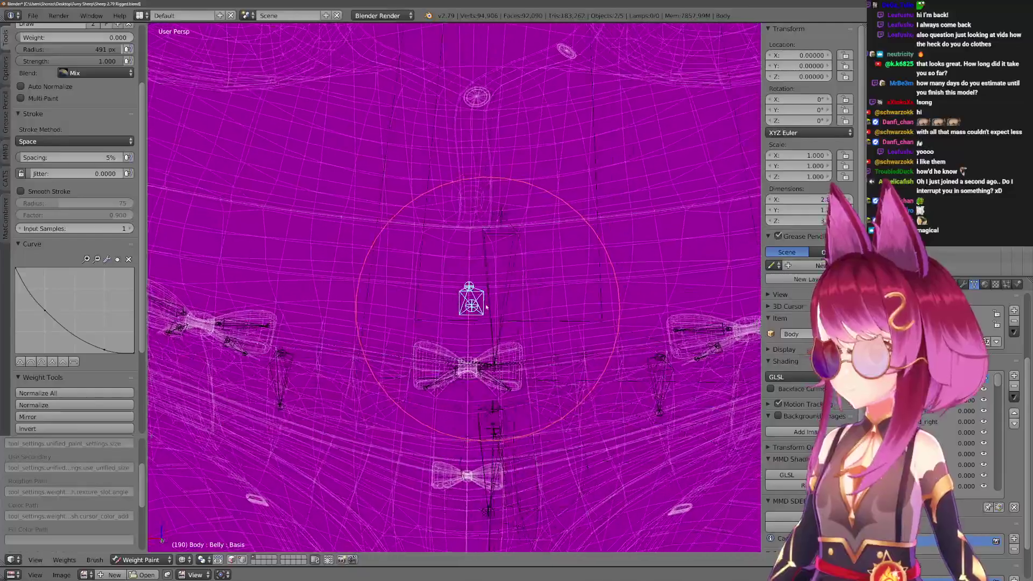
{"action": "scroll", "coordinate": [486, 296], "scroll_direction": "up", "scroll_amount": 4}
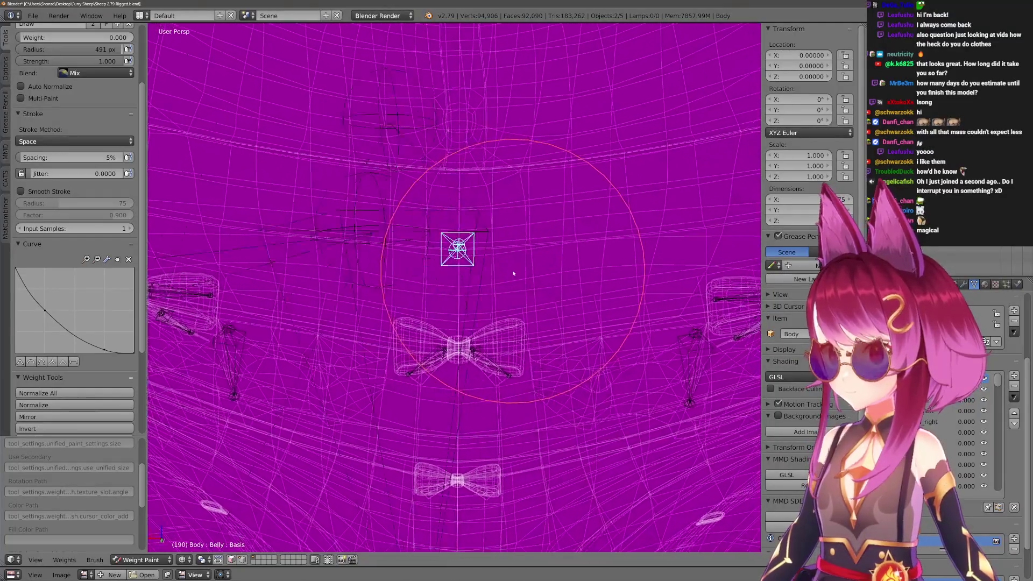
{"action": "scroll", "coordinate": [516, 273], "scroll_direction": "down", "scroll_amount": 6}
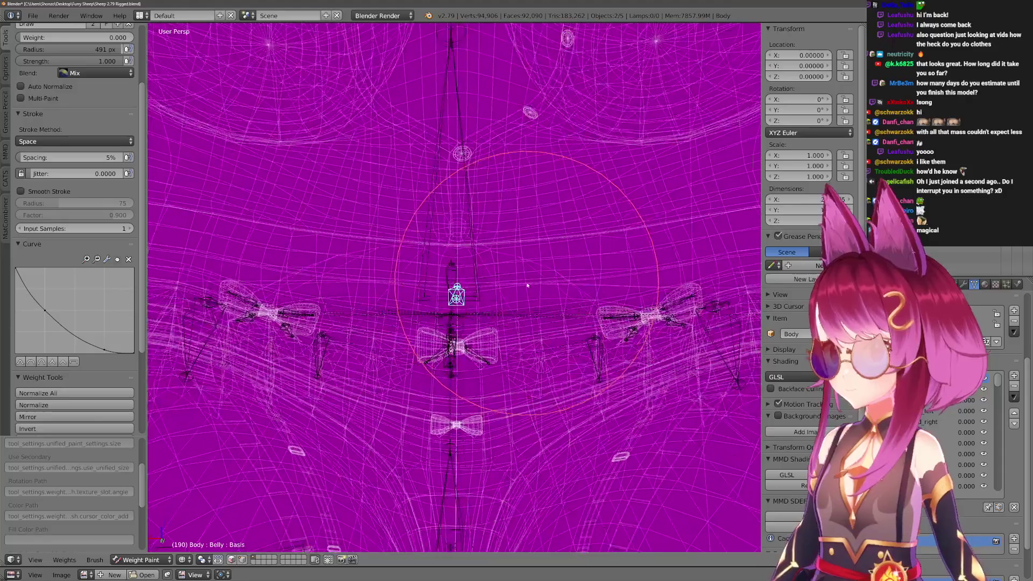
{"action": "scroll", "coordinate": [529, 277], "scroll_direction": "up", "scroll_amount": 2}
{"action": "scroll", "coordinate": [108, 72], "scroll_direction": "up", "scroll_amount": 2}
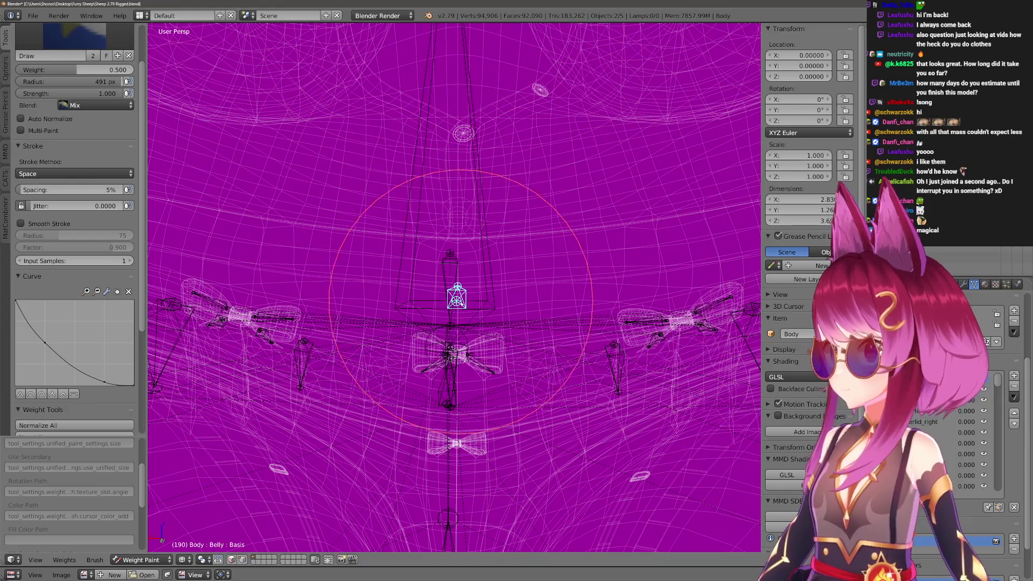
{"action": "scroll", "coordinate": [476, 302], "scroll_direction": "down", "scroll_amount": 1}
{"action": "mouse_move", "coordinate": [475, 302]}
{"action": "left_mouse_down"}
{"action": "mouse_move", "coordinate": [462, 242]}
{"action": "mouse_move", "coordinate": [469, 208]}
{"action": "left_mouse_up"}
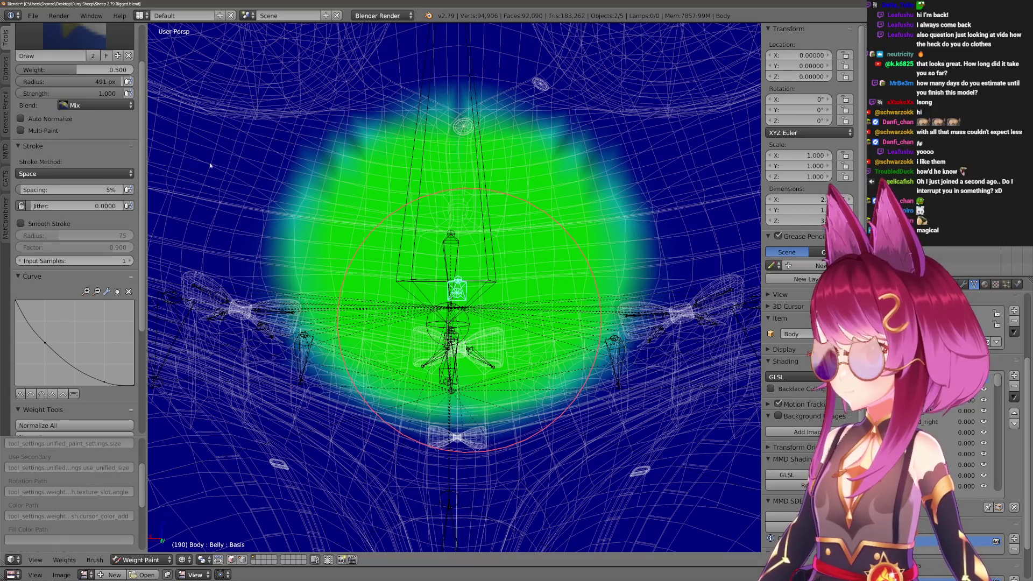
Extend the belly weights over the upper-left belly, check the falloff, and return to Object Mode.
{"action": "scroll", "coordinate": [47, 119], "scroll_direction": "down", "scroll_amount": 10}
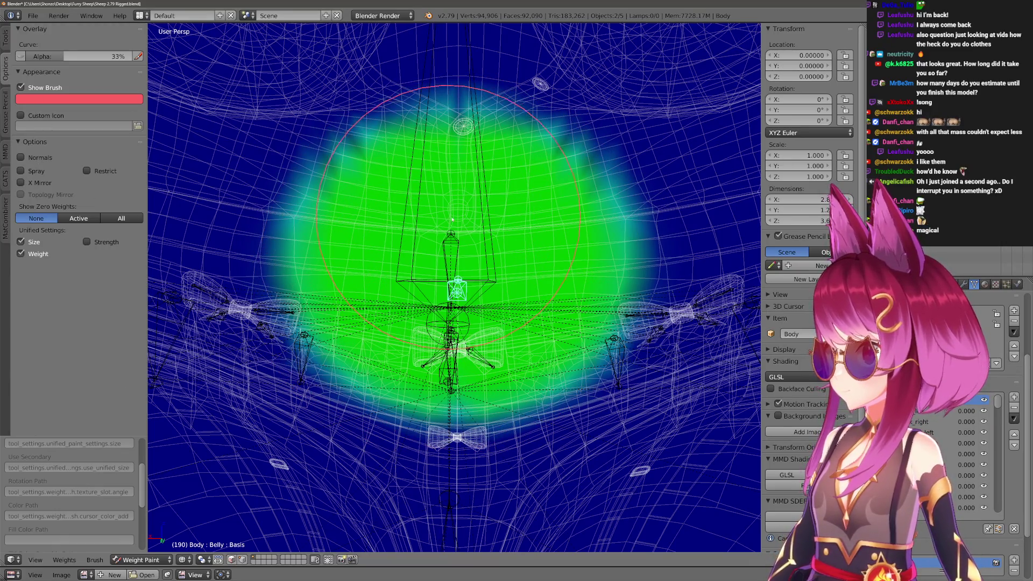
{"action": "mouse_move", "coordinate": [453, 201]}
{"action": "left_mouse_down"}
{"action": "mouse_move", "coordinate": [366, 229]}
{"action": "mouse_move", "coordinate": [396, 324]}
{"action": "mouse_move", "coordinate": [473, 344]}
{"action": "mouse_move", "coordinate": [533, 280]}
{"action": "mouse_move", "coordinate": [526, 213]}
{"action": "mouse_move", "coordinate": [473, 167]}
{"action": "mouse_move", "coordinate": [377, 250]}
{"action": "left_mouse_up"}
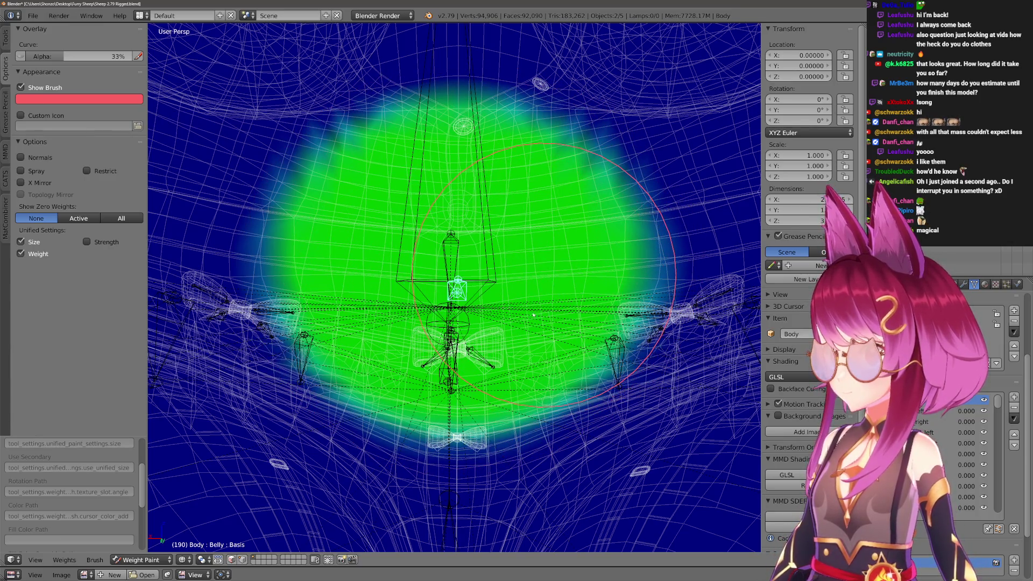
{"action": "scroll", "coordinate": [536, 308], "scroll_direction": "down", "scroll_amount": 5}
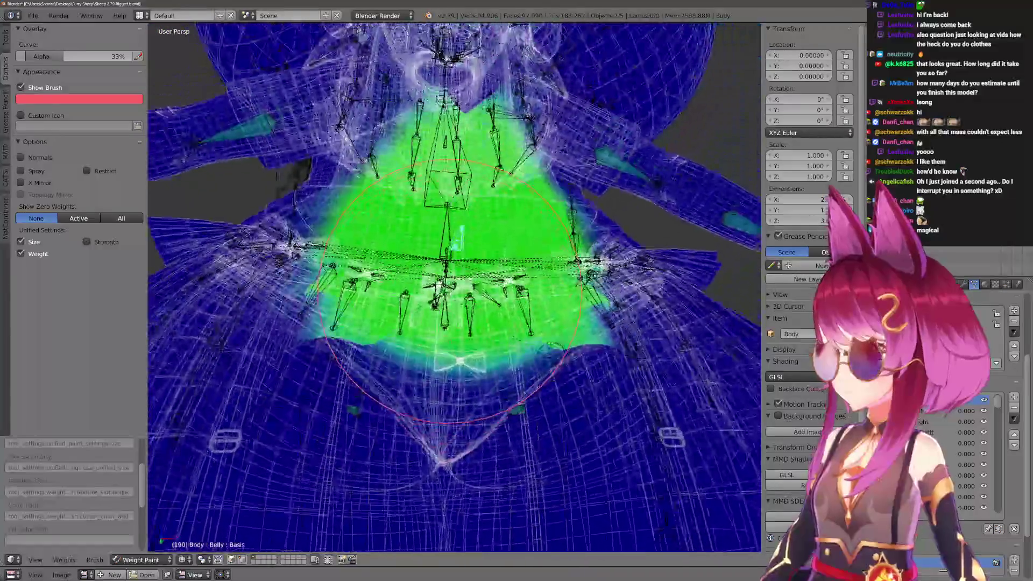
{"action": "scroll", "coordinate": [449, 290], "scroll_direction": "down", "scroll_amount": 5}
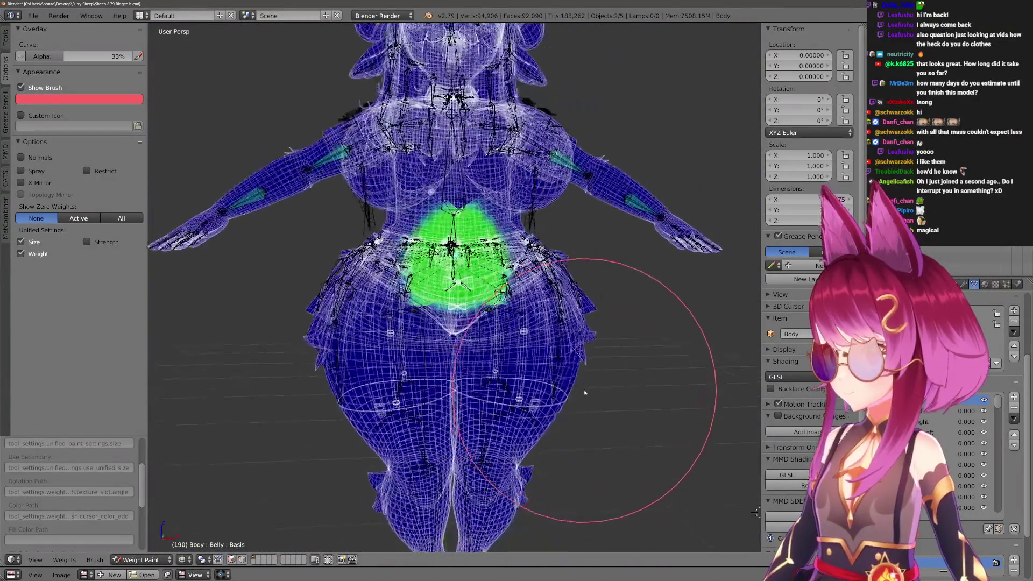
{"action": "scroll", "coordinate": [581, 377], "scroll_direction": "up", "scroll_amount": 2}
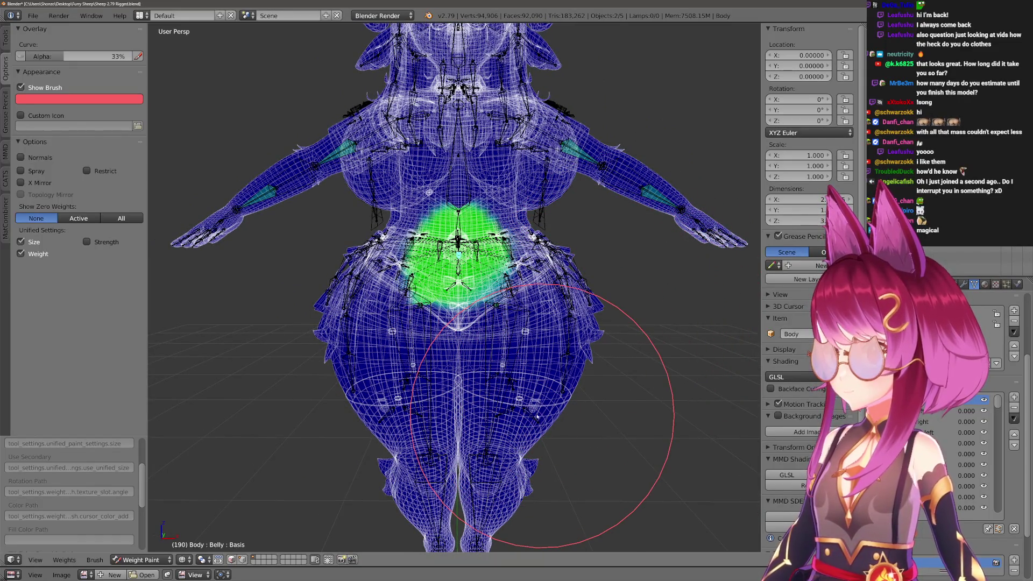
{"action": "scroll", "coordinate": [537, 417], "scroll_direction": "down", "scroll_amount": 2}
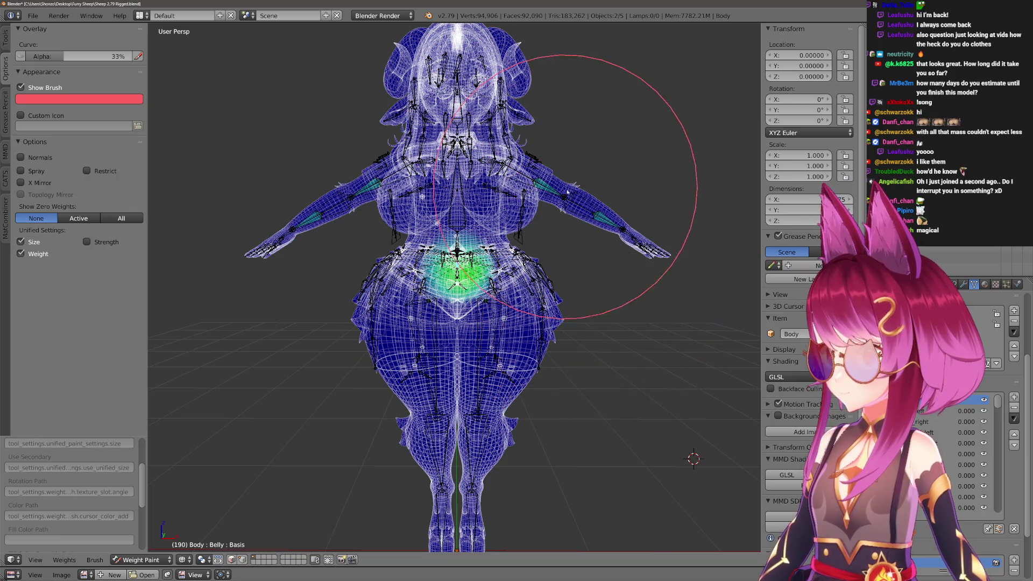
{"action": "scroll", "coordinate": [629, 417], "scroll_direction": "up", "scroll_amount": 5}
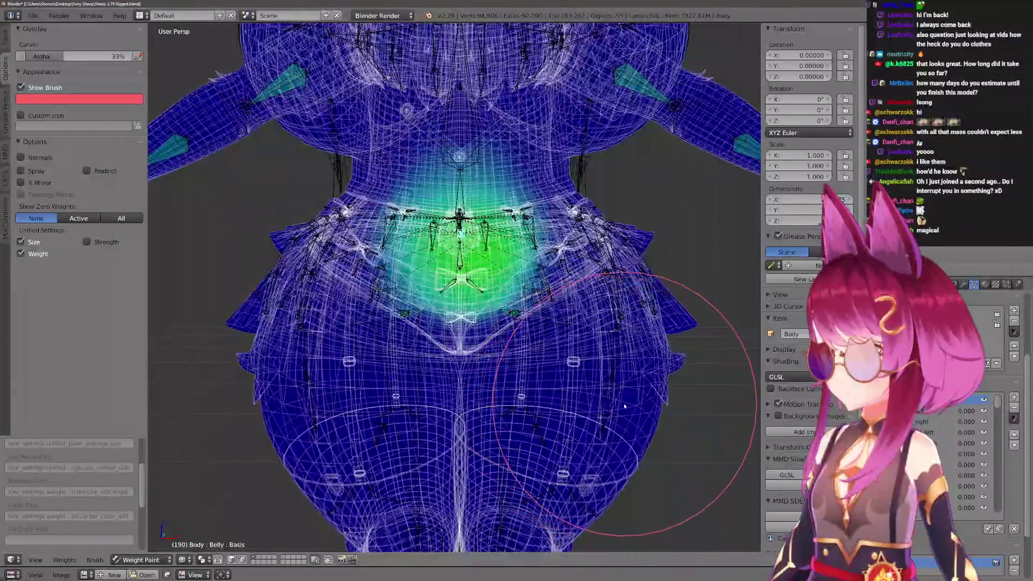
{"action": "scroll", "coordinate": [596, 393], "scroll_direction": "up", "scroll_amount": 1}
{"action": "scroll", "coordinate": [596, 392], "scroll_direction": "up", "scroll_amount": 1}
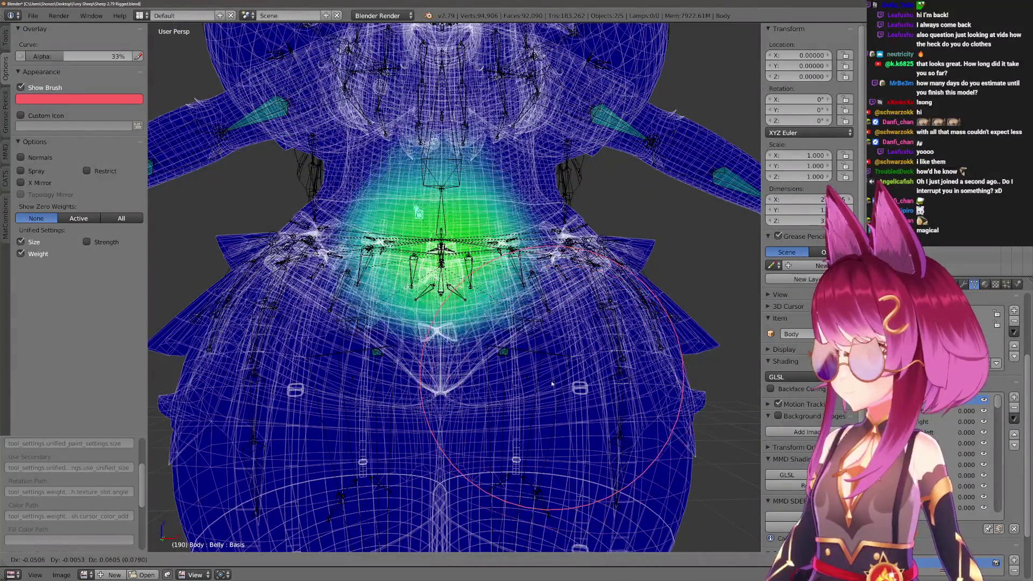
{"action": "scroll", "coordinate": [479, 356], "scroll_direction": "up", "scroll_amount": 1}
{"action": "scroll", "coordinate": [480, 356], "scroll_direction": "up", "scroll_amount": 3}
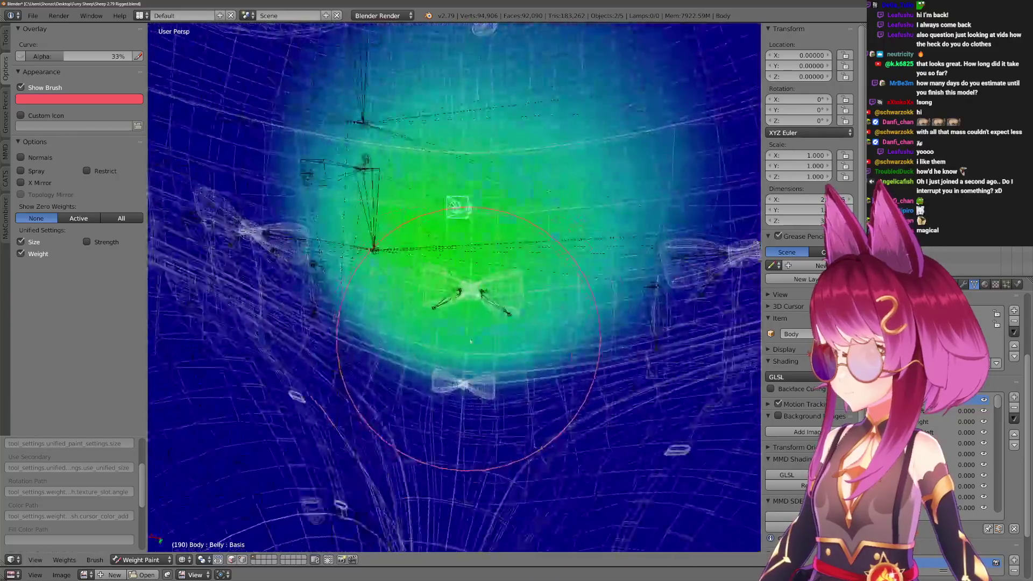
{"action": "scroll", "coordinate": [456, 335], "scroll_direction": "up", "scroll_amount": 1}
{"action": "scroll", "coordinate": [457, 335], "scroll_direction": "down", "scroll_amount": 2}
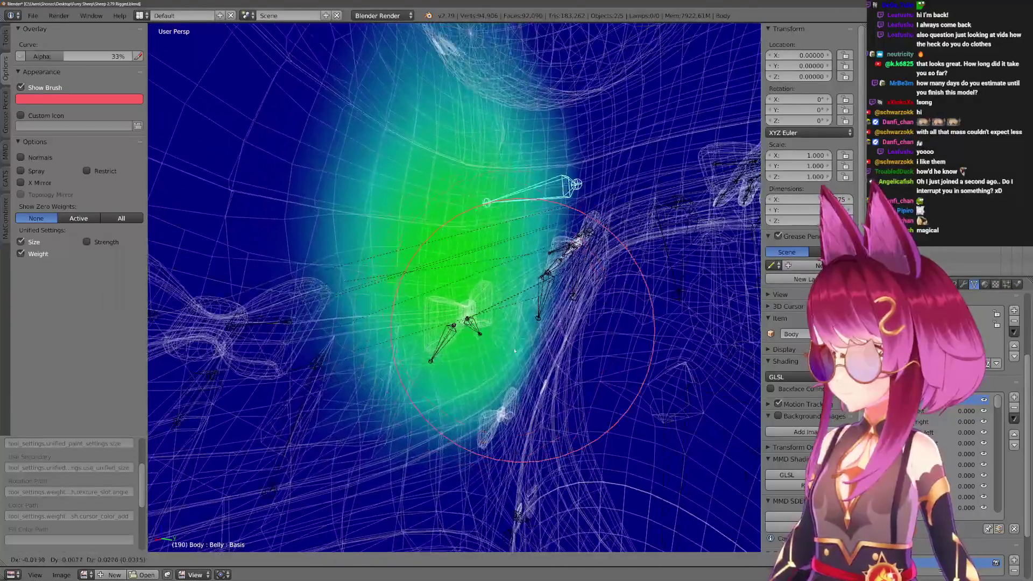
{"action": "scroll", "coordinate": [471, 334], "scroll_direction": "down", "scroll_amount": 3}
{"action": "key", "text": "ctrl+Tab"}
Switch to solid shading and hide the Lin Bra object.
{"action": "key", "text": "z"}
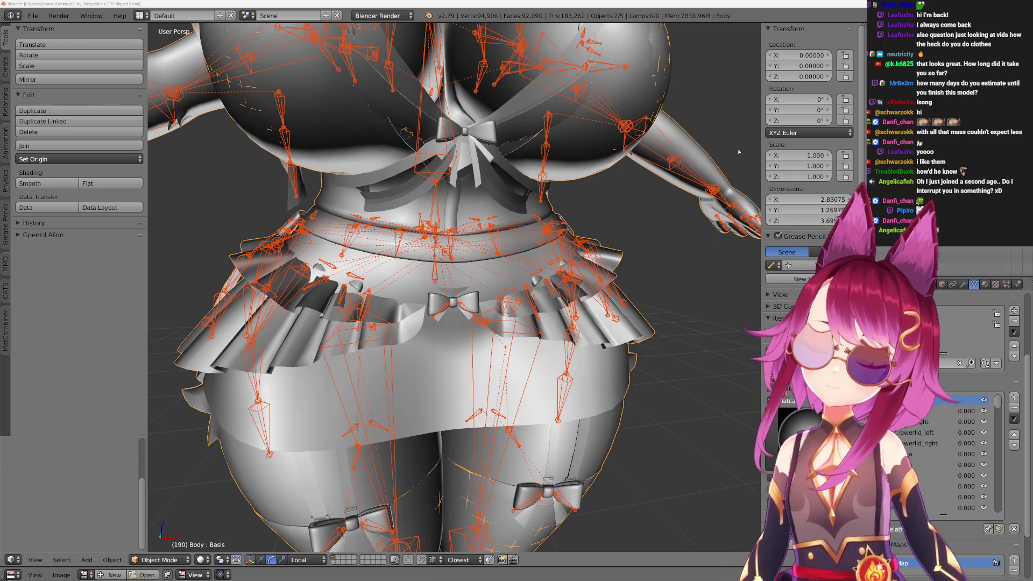
{"action": "scroll", "coordinate": [521, 287], "scroll_direction": "up", "scroll_amount": 4}
{"action": "scroll", "coordinate": [520, 287], "scroll_direction": "down", "scroll_amount": 2}
{"action": "right_click", "coordinate": [521, 286]}
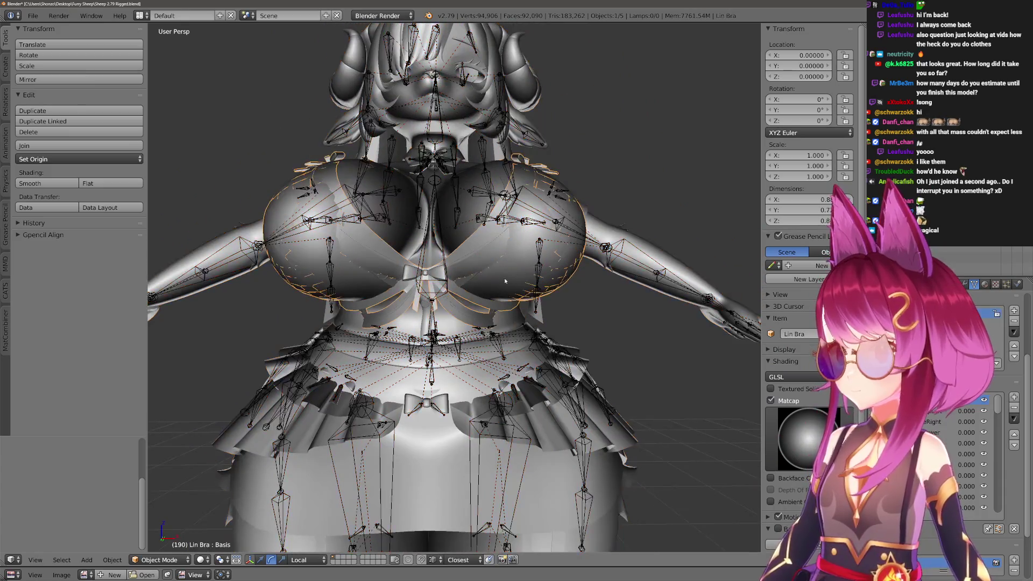
{"action": "key", "text": "alt+z"}
{"action": "key", "text": "Tab"}
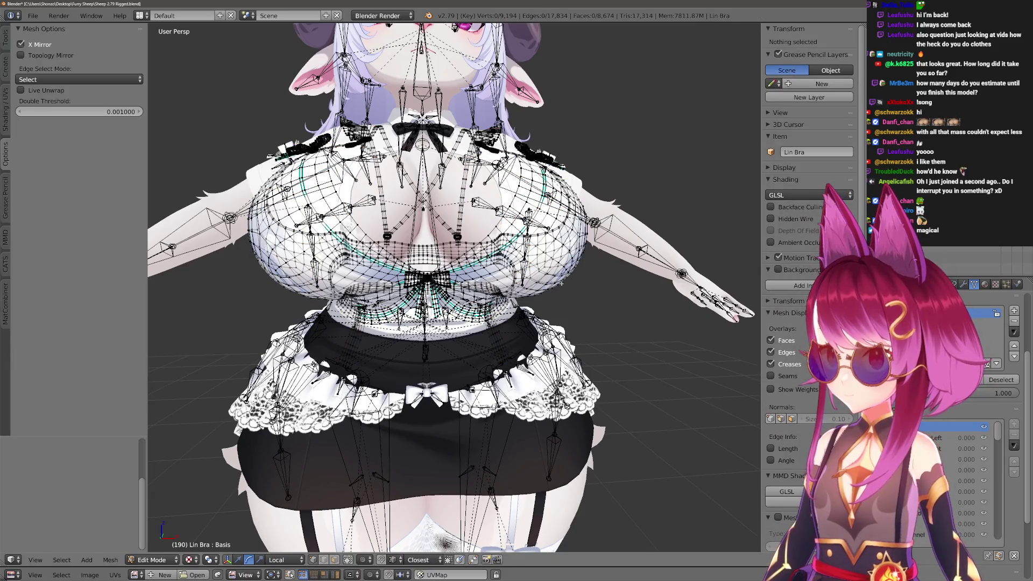
{"action": "key", "text": "Tab"}
{"action": "scroll", "coordinate": [528, 283], "scroll_direction": "down", "scroll_amount": 2}
{"action": "scroll", "coordinate": [528, 283], "scroll_direction": "up", "scroll_amount": 2}
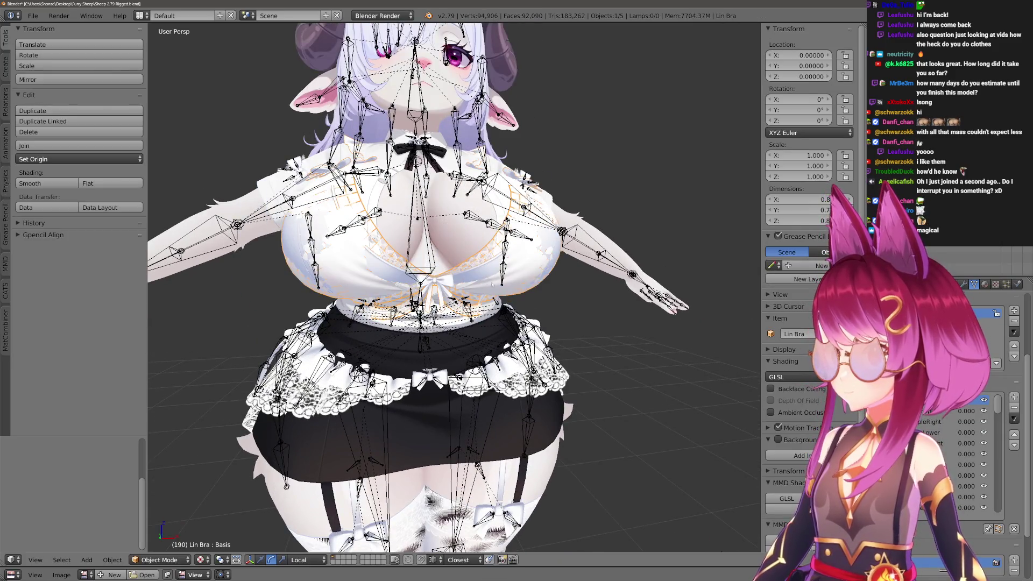
{"action": "key", "text": "h"}
Edit the Body mesh in face select mode and L-select the shirt region on the chest.
{"action": "right_click", "coordinate": [548, 281]}
{"action": "key", "text": "Tab"}
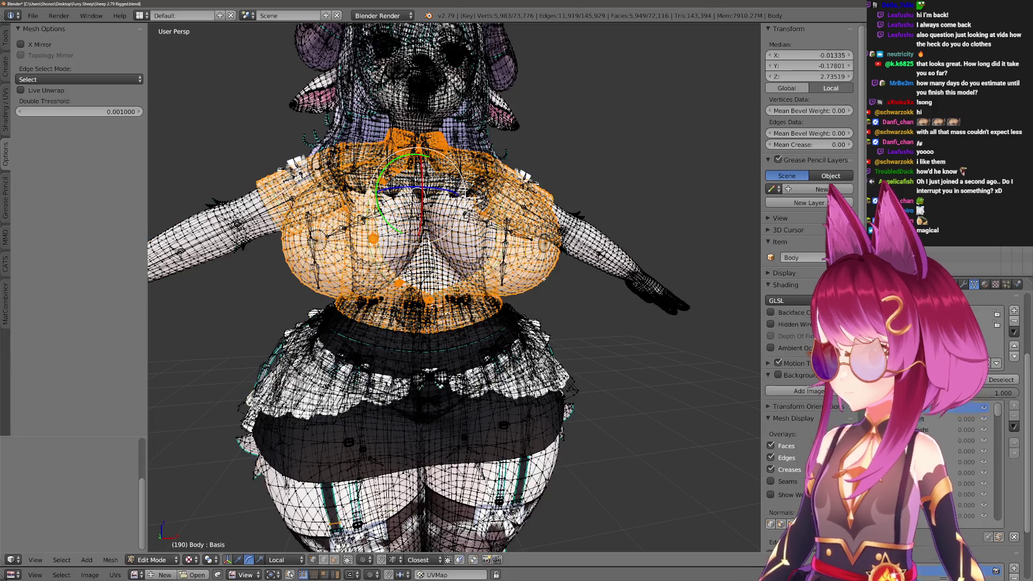
{"action": "key", "text": "a"}
{"action": "scroll", "coordinate": [545, 279], "scroll_direction": "up", "scroll_amount": 2}
{"action": "key", "text": "ctrl+Tab"}
{"action": "left_click", "coordinate": [527, 300]}
{"action": "key", "text": "a"}
{"action": "key", "text": "a"}
{"action": "key", "text": "l"}
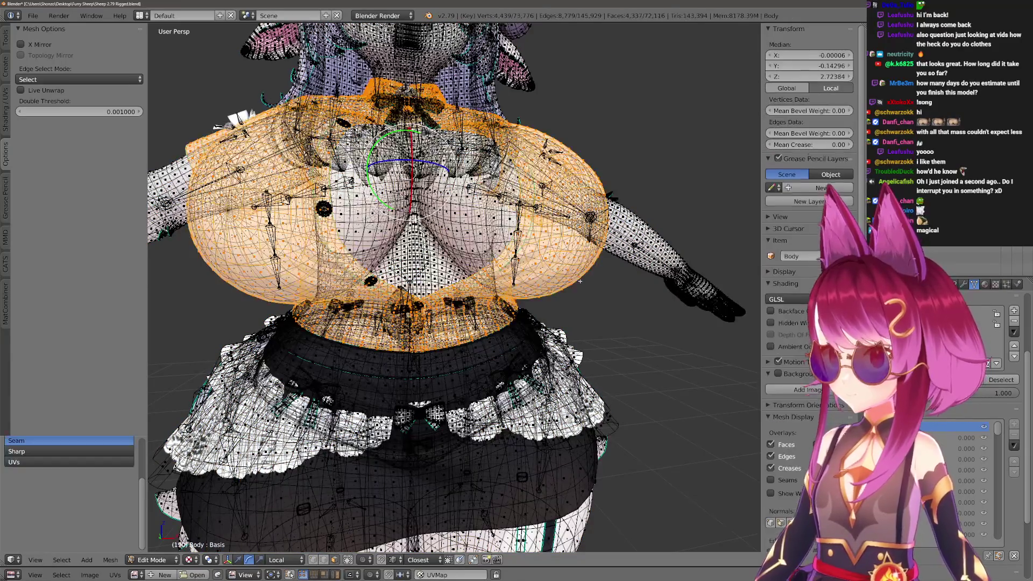
{"action": "scroll", "coordinate": [580, 283], "scroll_direction": "up", "scroll_amount": 8}
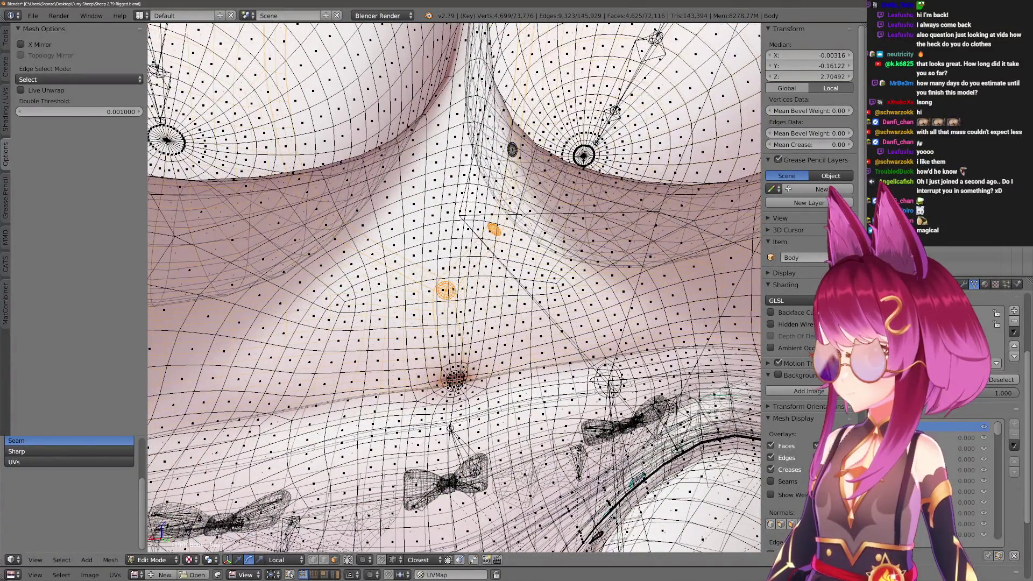
{"action": "scroll", "coordinate": [530, 244], "scroll_direction": "down", "scroll_amount": 3}
{"action": "key", "text": "l"}
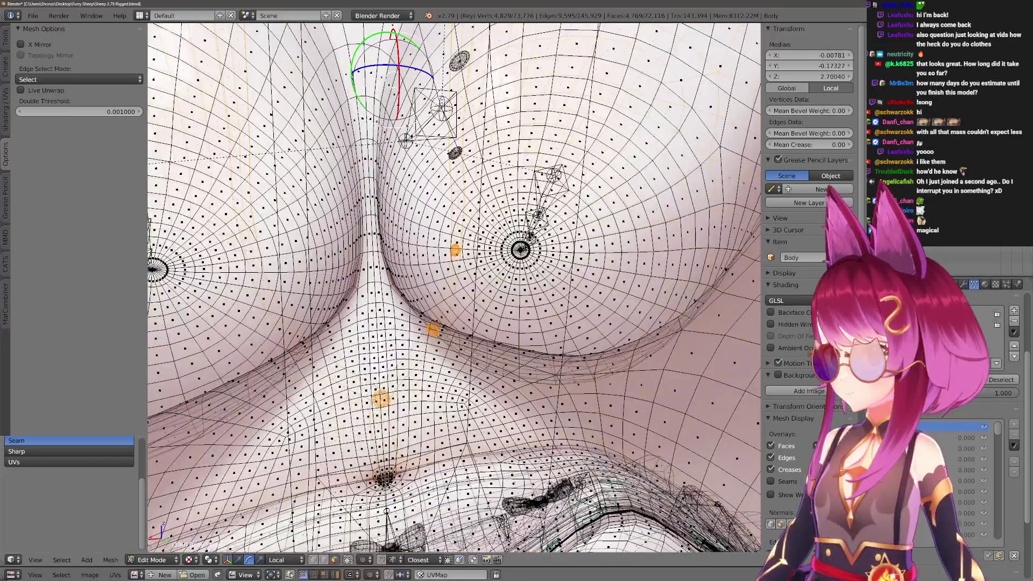
Add the remaining shirt pieces under the bow and separate them into Body.001.
{"action": "scroll", "coordinate": [530, 245], "scroll_direction": "up", "scroll_amount": 4}
{"action": "scroll", "coordinate": [530, 245], "scroll_direction": "down", "scroll_amount": 3}
{"action": "scroll", "coordinate": [446, 221], "scroll_direction": "down", "scroll_amount": 5}
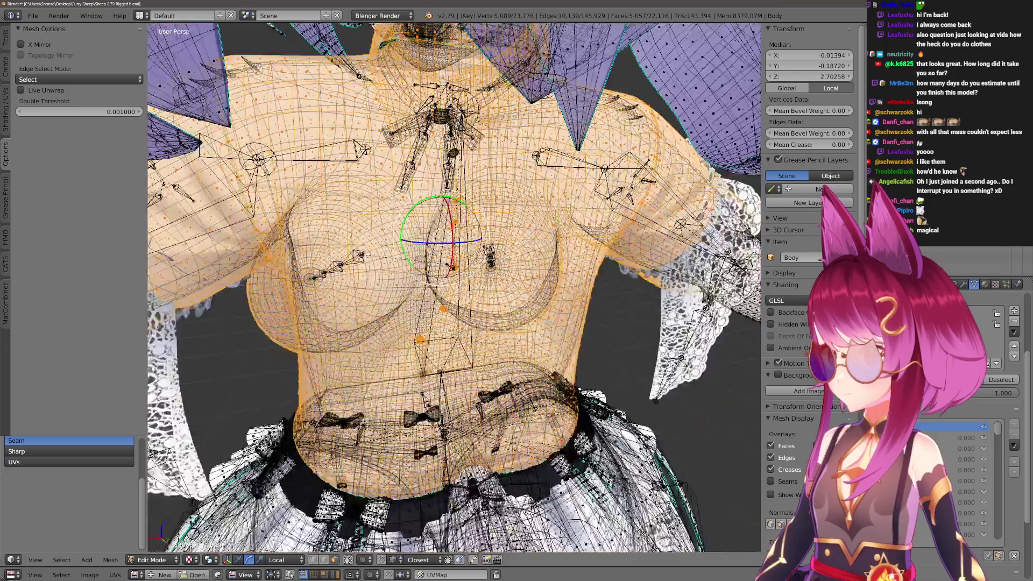
{"action": "scroll", "coordinate": [445, 222], "scroll_direction": "up", "scroll_amount": 6}
{"action": "key", "text": "l"}
{"action": "key", "text": "ctrl+Tab"}
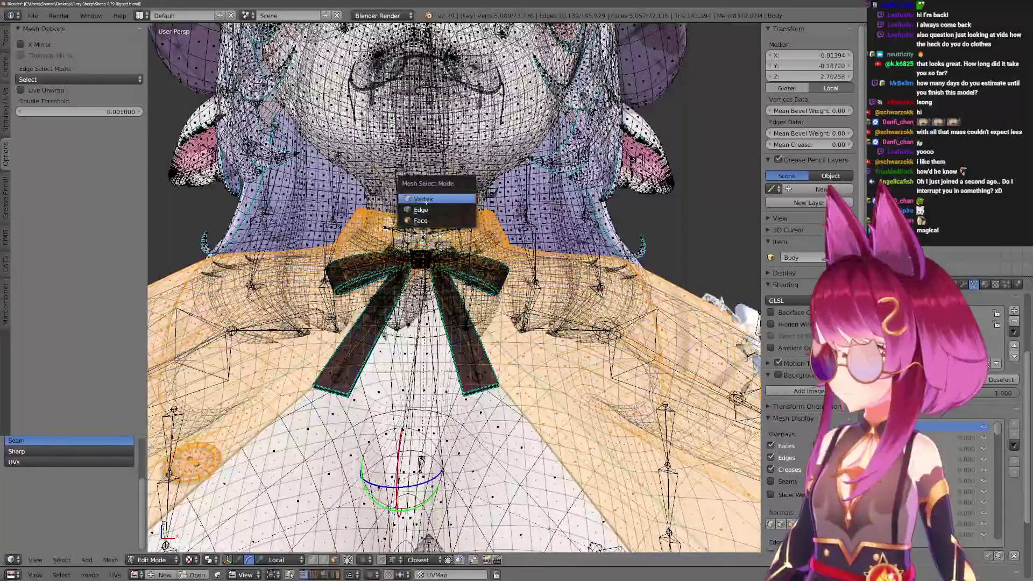
{"action": "left_click", "coordinate": [445, 221]}
{"action": "scroll", "coordinate": [455, 288], "scroll_direction": "up", "scroll_amount": 3}
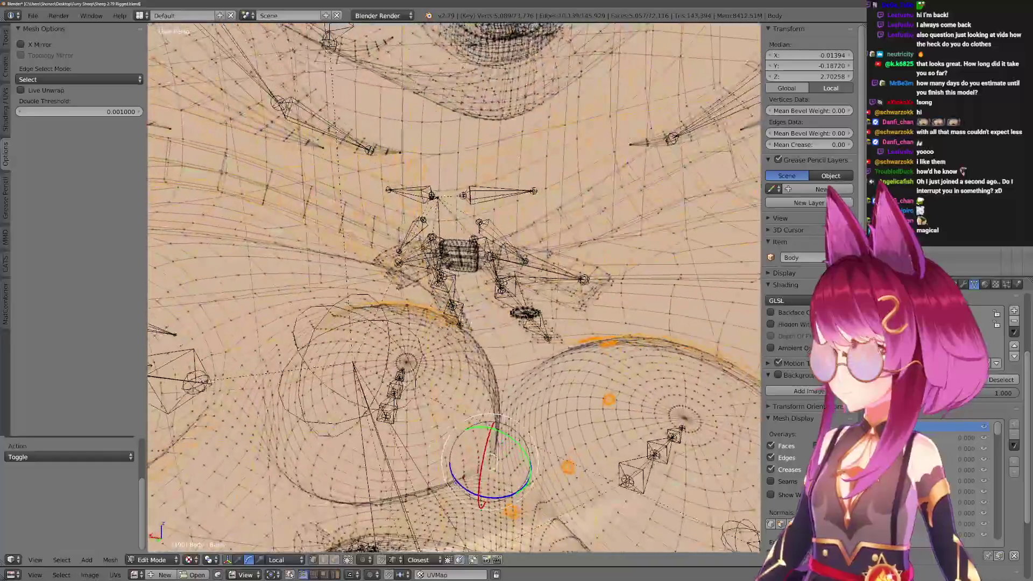
{"action": "key", "text": "l"}
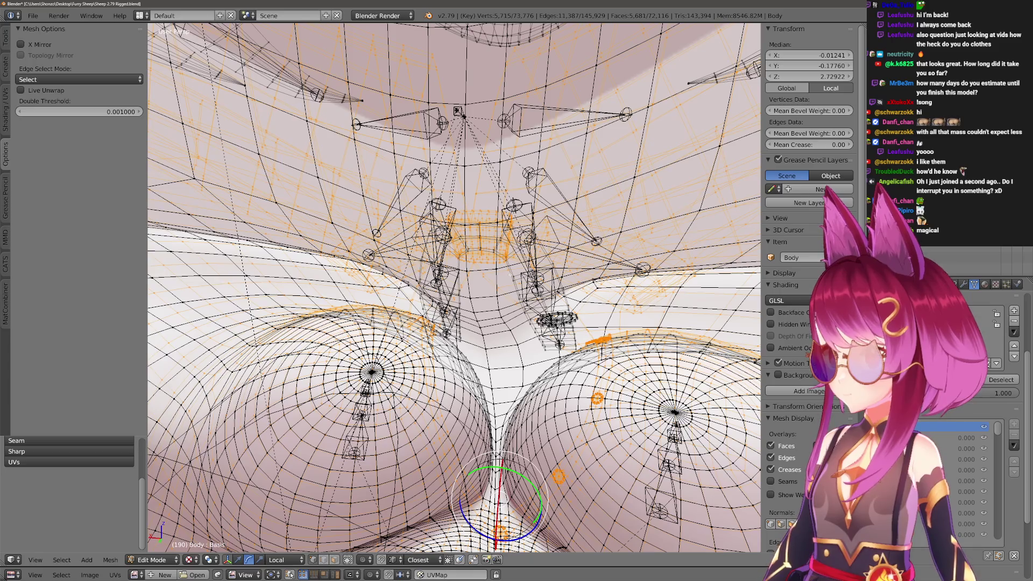
{"action": "key", "text": "l"}
{"action": "scroll", "coordinate": [512, 280], "scroll_direction": "down", "scroll_amount": 8}
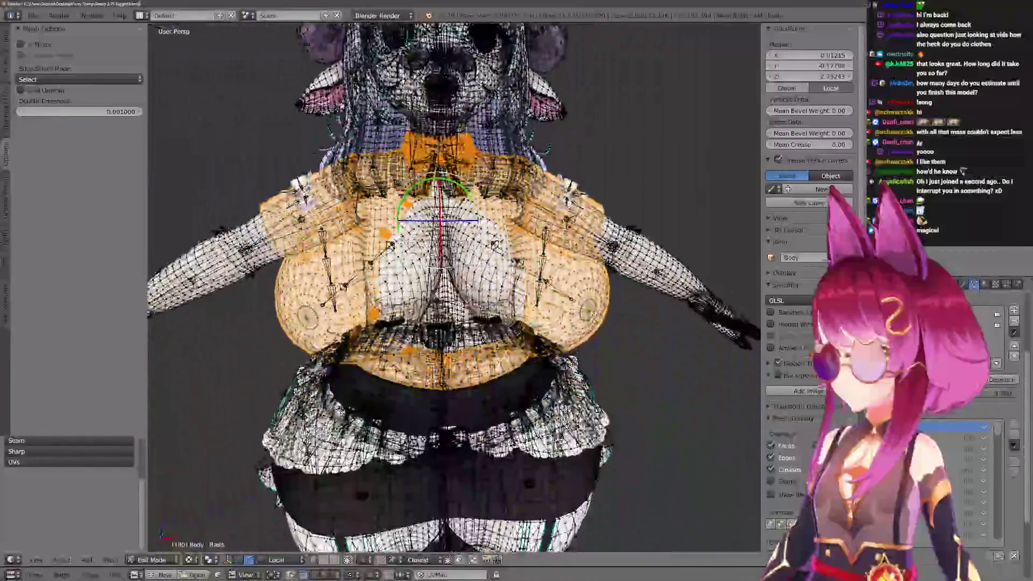
{"action": "left_click", "coordinate": [531, 283]}
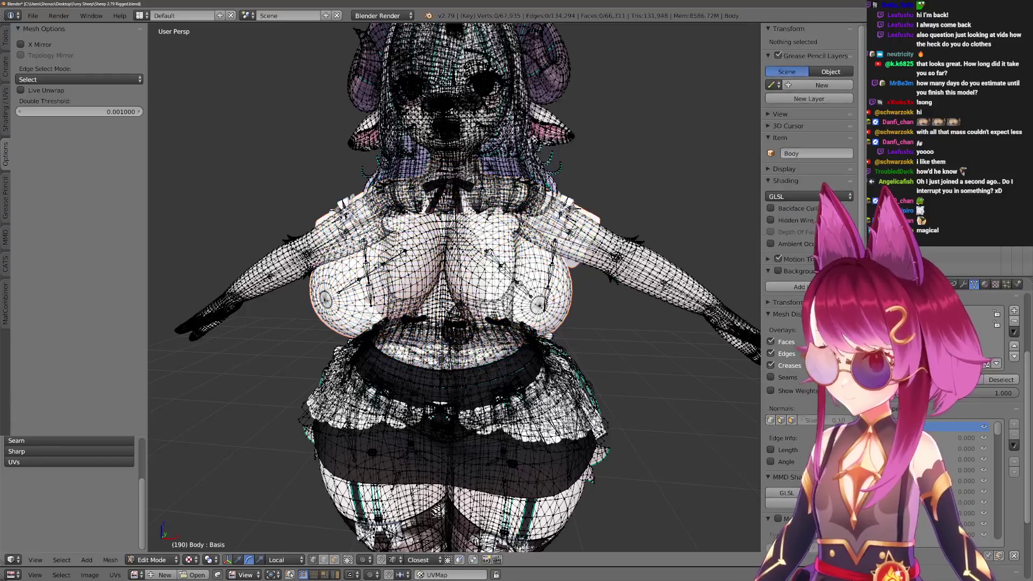
{"action": "key", "text": "Tab"}
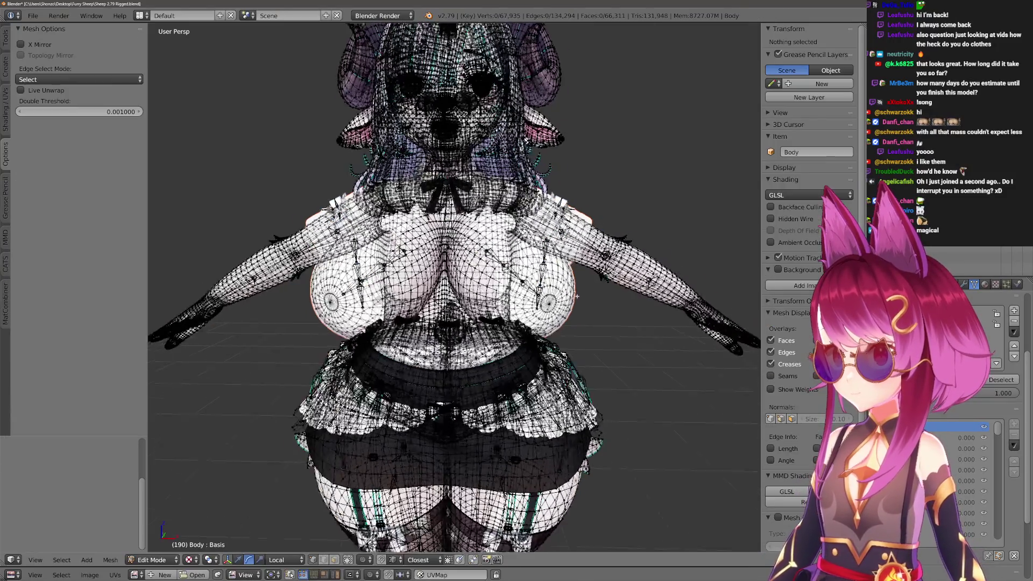
{"action": "right_click", "coordinate": [573, 301]}
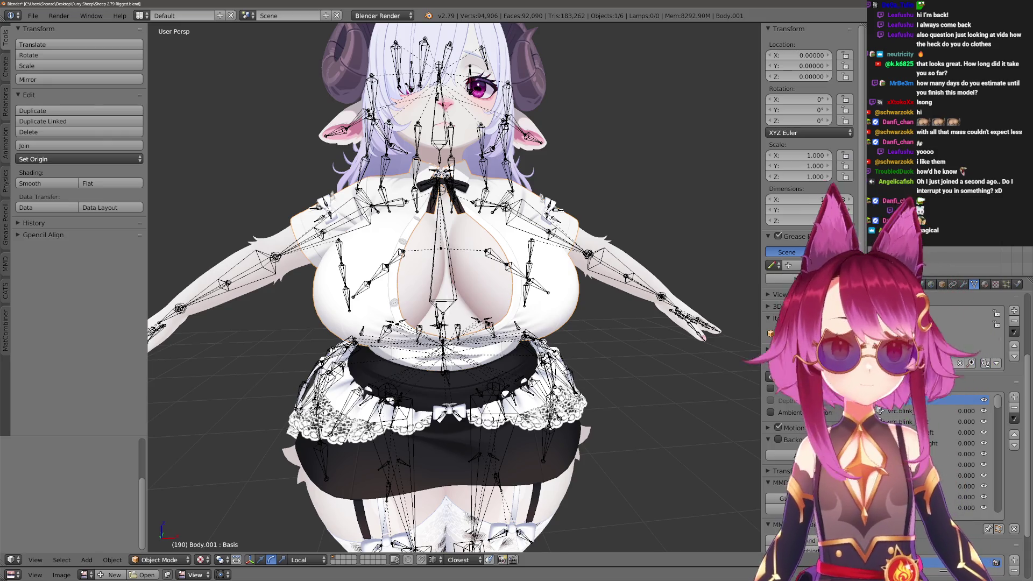
Hide the shirt and separate the linked skirt pieces from the Body mesh.
{"action": "key", "text": "h"}
{"action": "scroll", "coordinate": [517, 331], "scroll_direction": "down", "scroll_amount": 3}
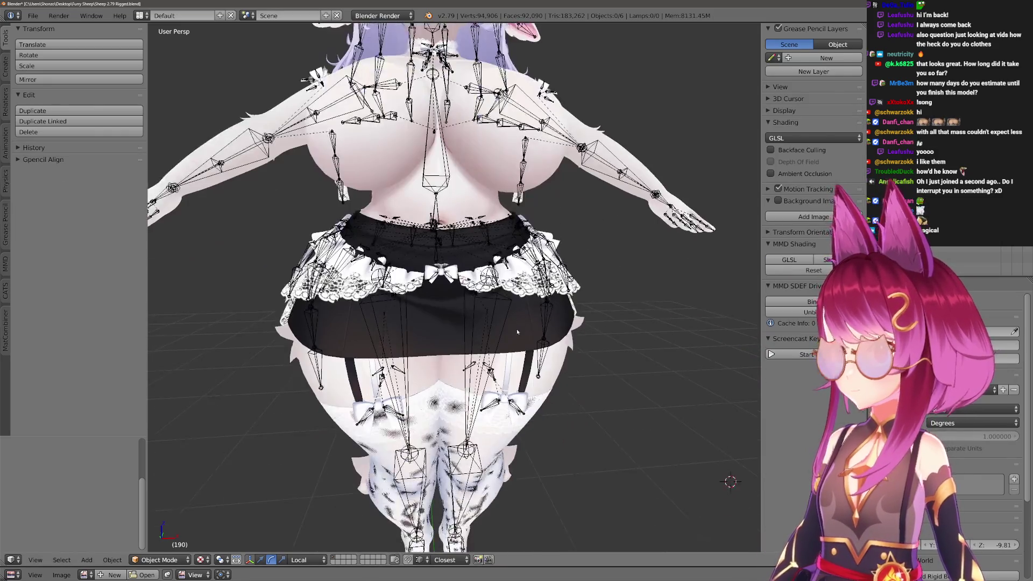
{"action": "right_click", "coordinate": [517, 332]}
{"action": "key", "text": "Tab"}
{"action": "left_click_drag", "start_coordinate": [529, 340], "coordinate": [584, 339]}
{"action": "key", "text": "a"}
{"action": "key", "text": "a"}
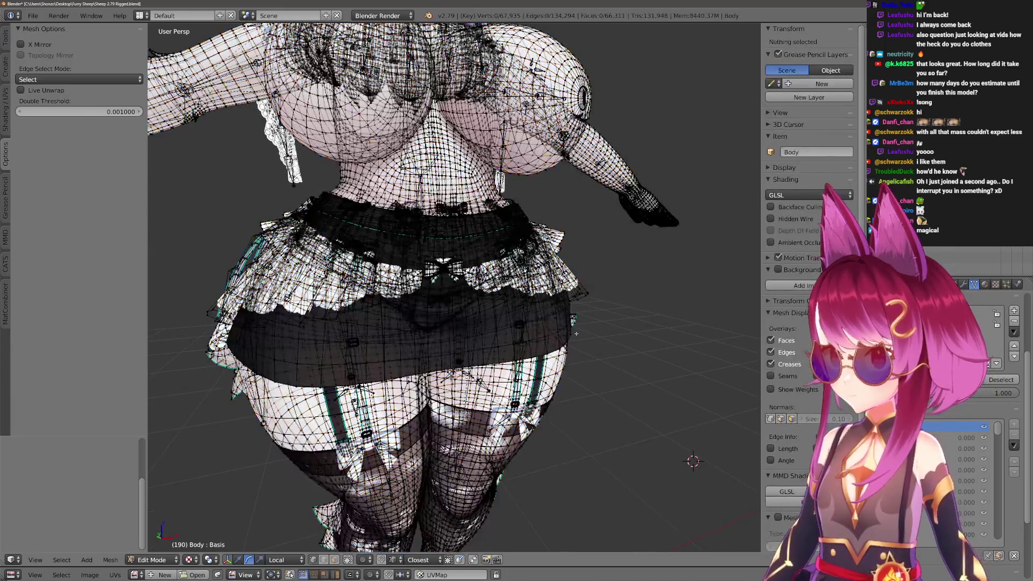
{"action": "key", "text": "l"}
{"action": "key", "text": "p"}
{"action": "left_click", "coordinate": [554, 334]}
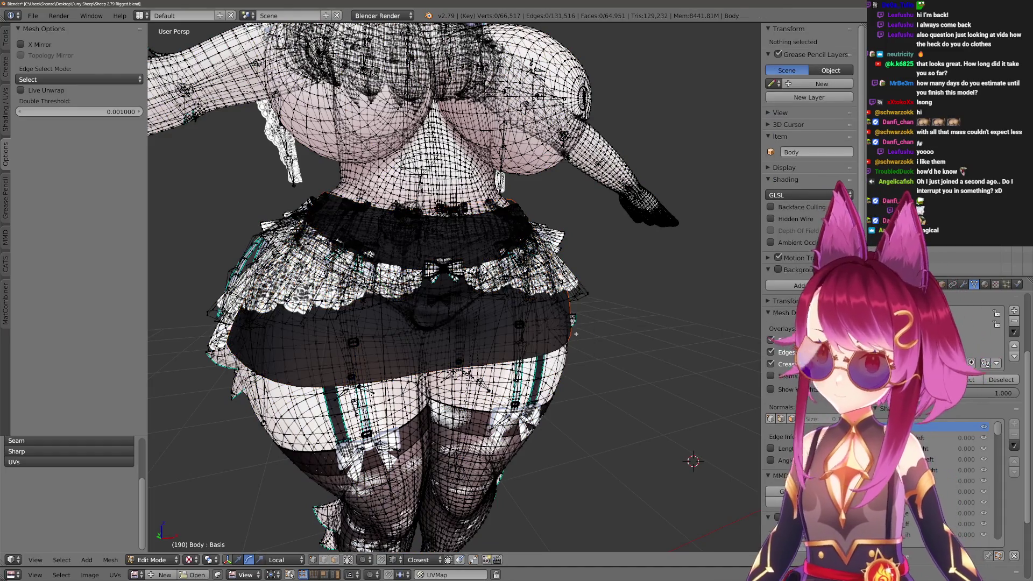
{"action": "key", "text": "Tab"}
Select the new skirt object and name it Lib Skirt.
{"action": "right_click", "coordinate": [555, 341]}
{"action": "right_click", "coordinate": [556, 341]}
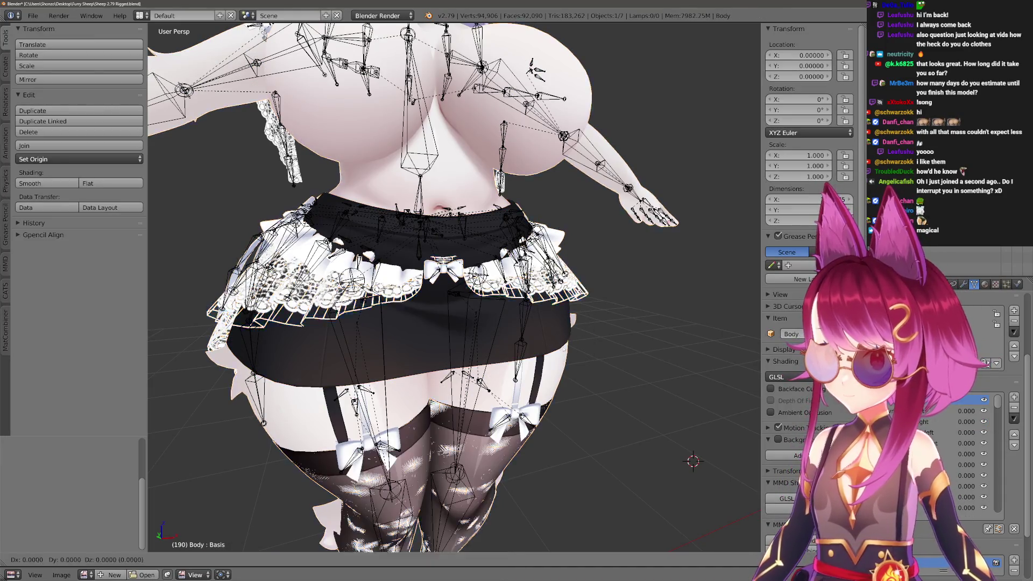
{"action": "right_click", "coordinate": [547, 341]}
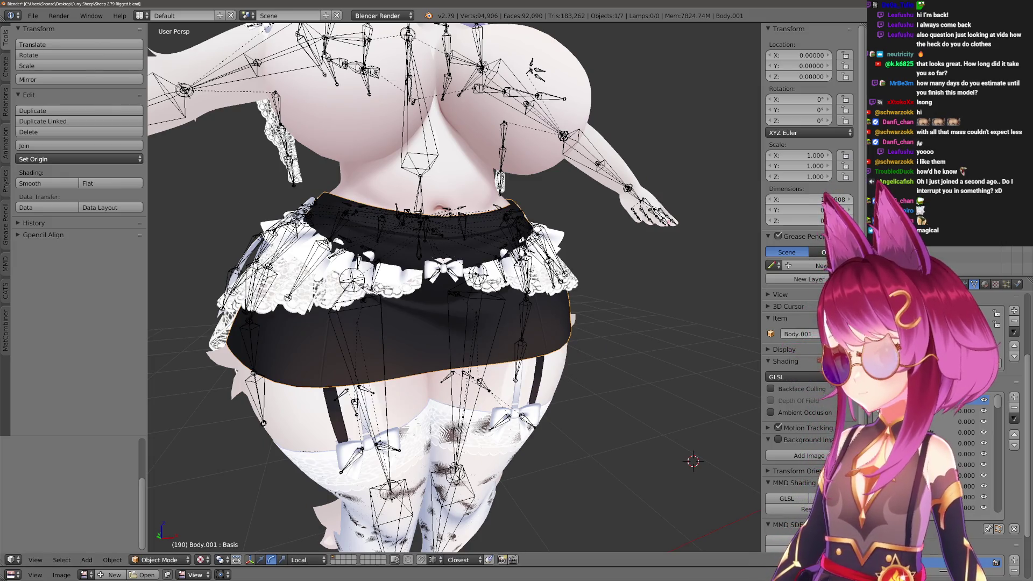
{"action": "key", "text": "Return"}
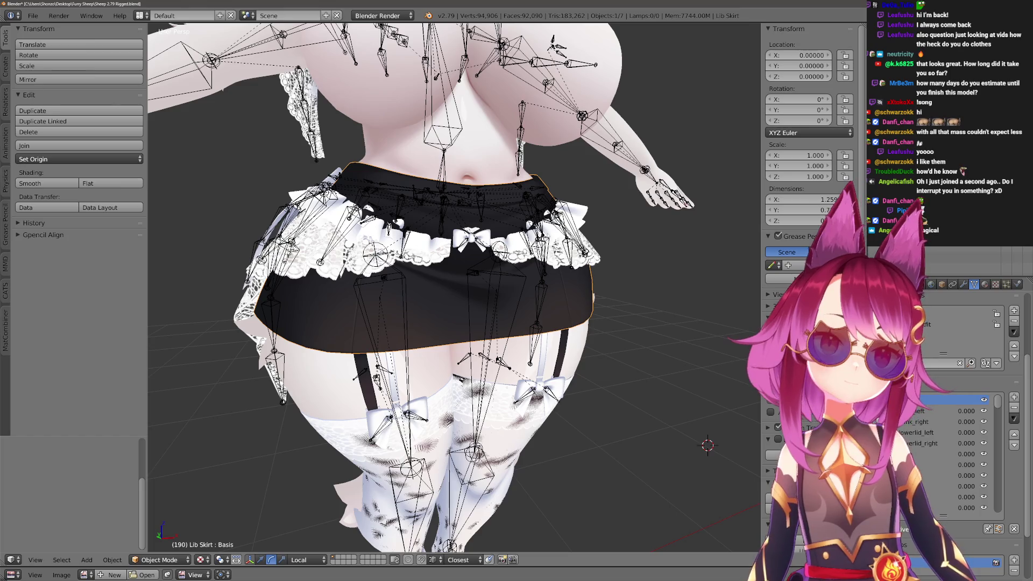
Frame the skirt, test-move Body to confirm the separation, then edit Body's mesh.
{"action": "key", "text": "KP_Decimal"}
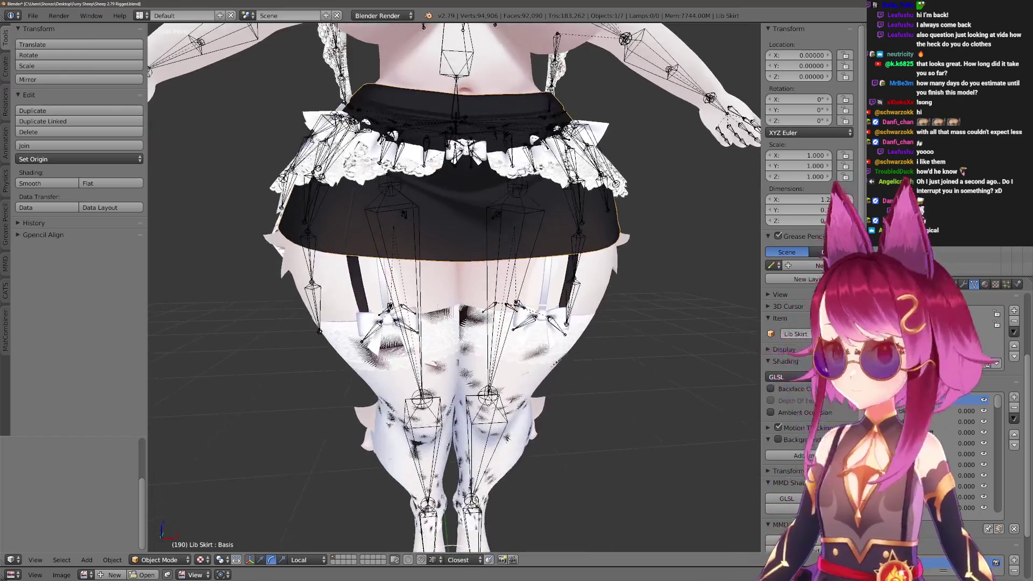
{"action": "right_click", "coordinate": [445, 338]}
{"action": "scroll", "coordinate": [472, 279], "scroll_direction": "down", "scroll_amount": 3}
{"action": "key", "text": "g"}
{"action": "key", "text": "Escape"}
{"action": "key", "text": "KP_1"}
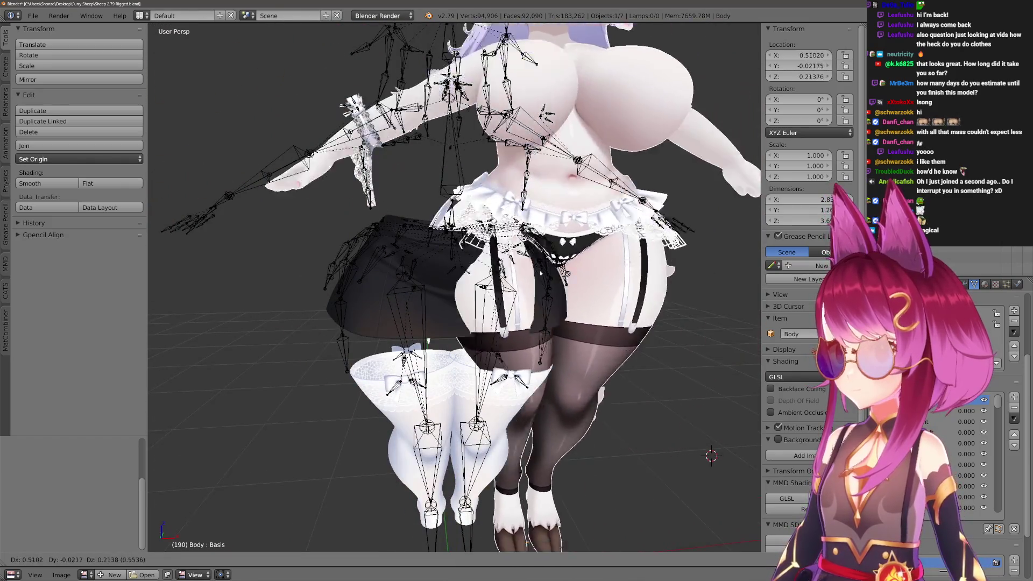
{"action": "key", "text": "Tab"}
{"action": "scroll", "coordinate": [529, 227], "scroll_direction": "up", "scroll_amount": 4}
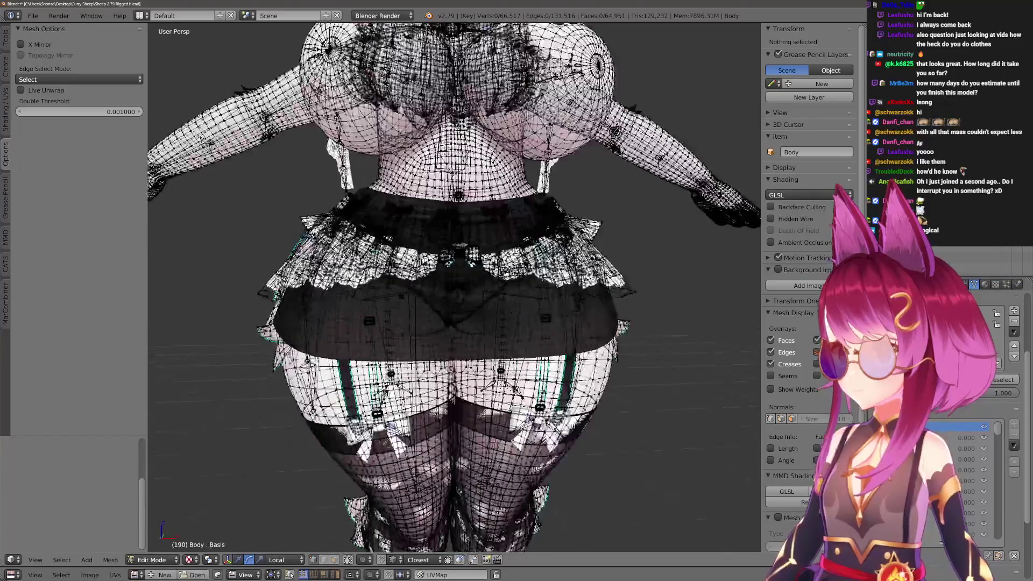
Return to Object Mode and reopen the Body mesh in Edit Mode with nothing selected.
{"action": "scroll", "coordinate": [529, 227], "scroll_direction": "down", "scroll_amount": 2}
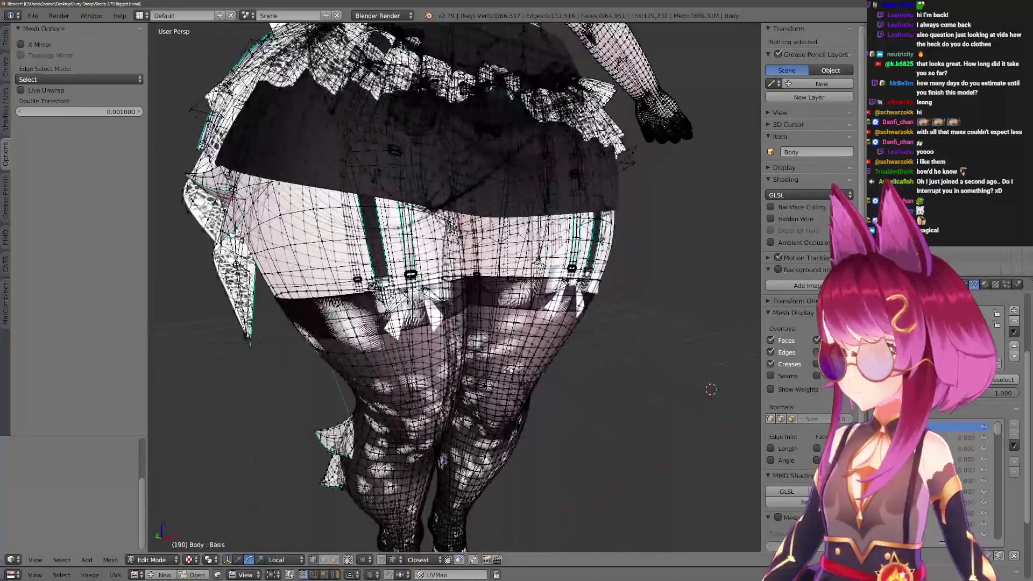
{"action": "key", "text": "Tab"}
{"action": "key", "text": "a"}
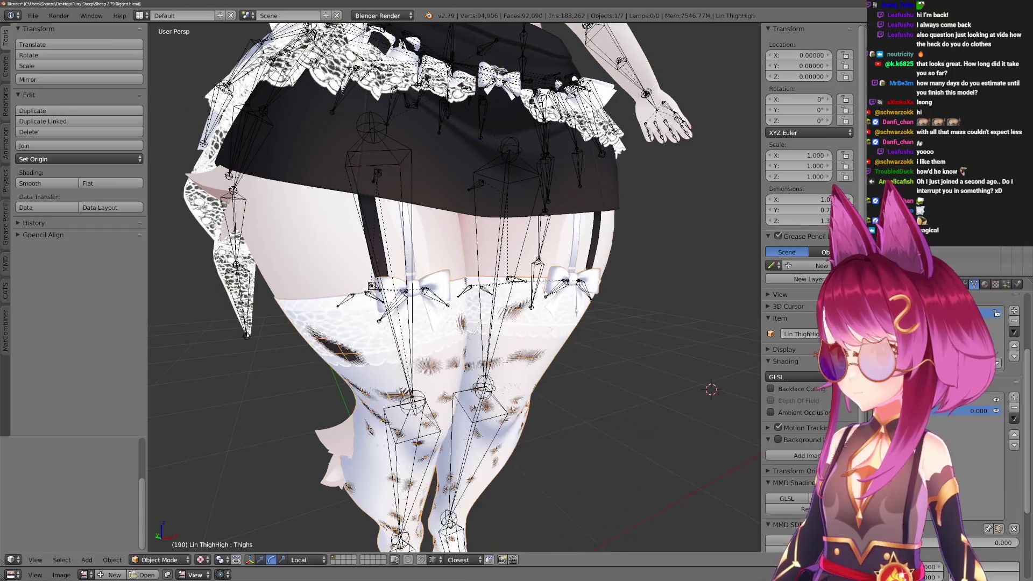
{"action": "scroll", "coordinate": [520, 327], "scroll_direction": "down", "scroll_amount": 3}
{"action": "right_click", "coordinate": [520, 326]}
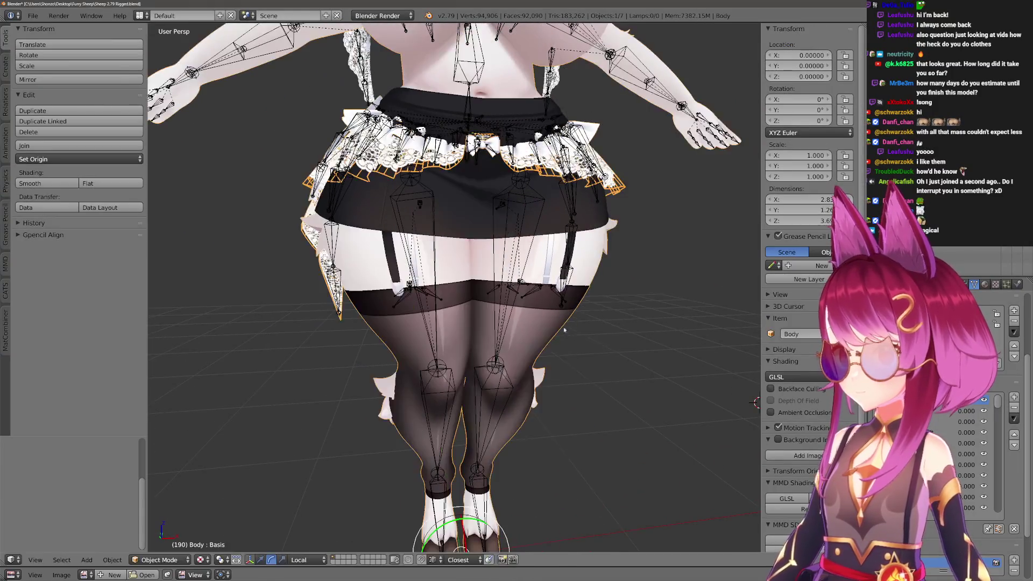
{"action": "key", "text": "Tab"}
{"action": "scroll", "coordinate": [578, 345], "scroll_direction": "up", "scroll_amount": 3}
{"action": "key", "text": "a"}
{"action": "key", "text": "a"}
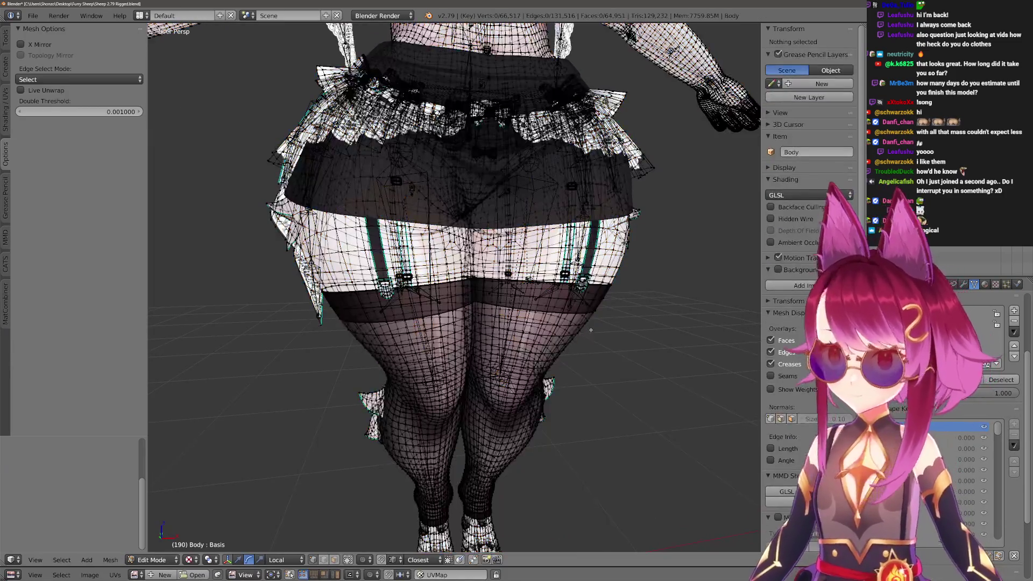
L-select both stocking legs, separate them into Body.001, and select the new object.
{"action": "key", "text": "l"}
{"action": "scroll", "coordinate": [258, 366], "scroll_direction": "up", "scroll_amount": 3}
{"action": "key", "text": "l"}
{"action": "scroll", "coordinate": [749, 397], "scroll_direction": "down", "scroll_amount": 3}
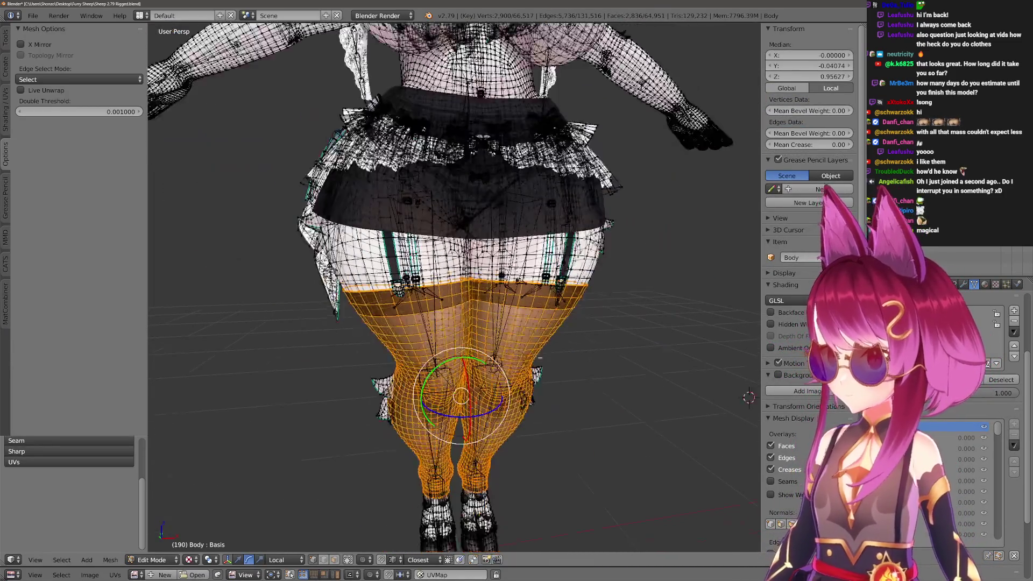
{"action": "key", "text": "p"}
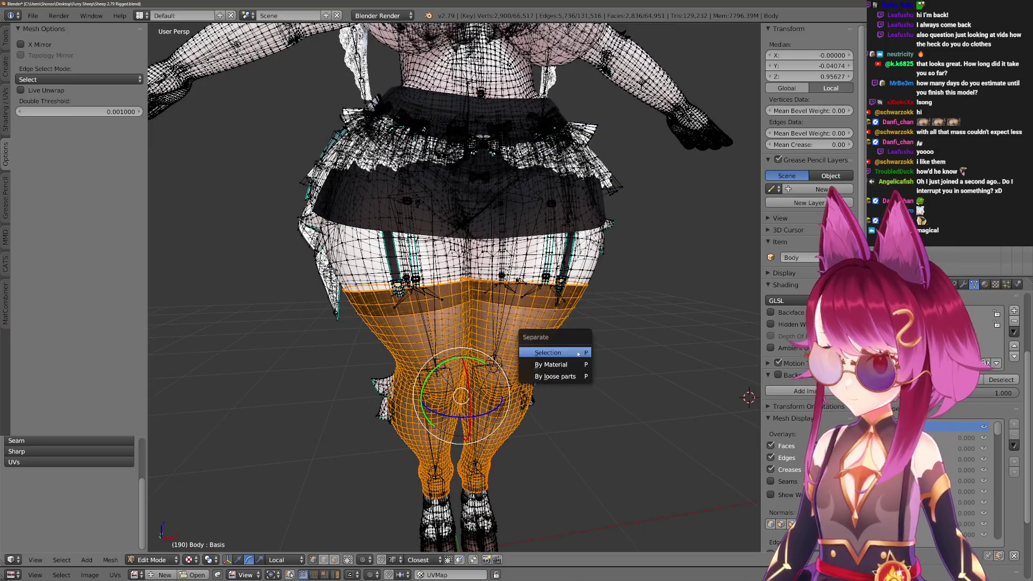
{"action": "left_click", "coordinate": [578, 352]}
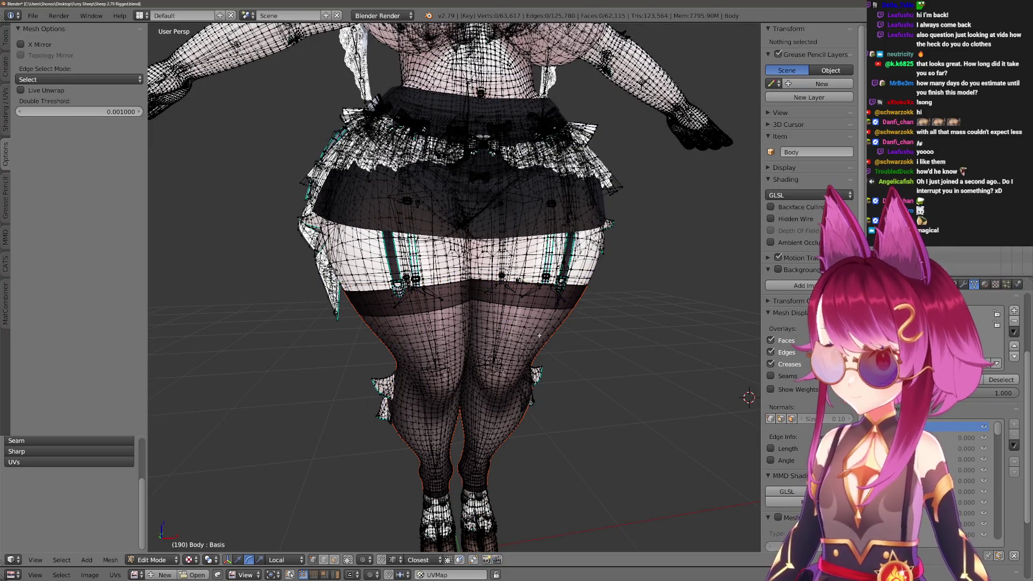
{"action": "key", "text": "Tab"}
{"action": "right_click", "coordinate": [402, 289]}
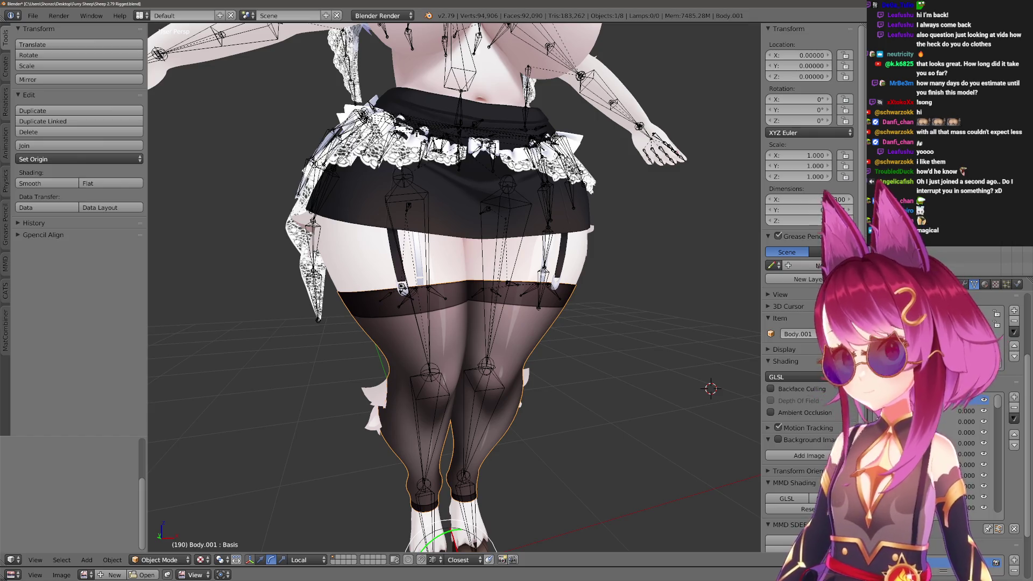
Hide the black skirt and the black stockings.
{"action": "right_click", "coordinate": [403, 289]}
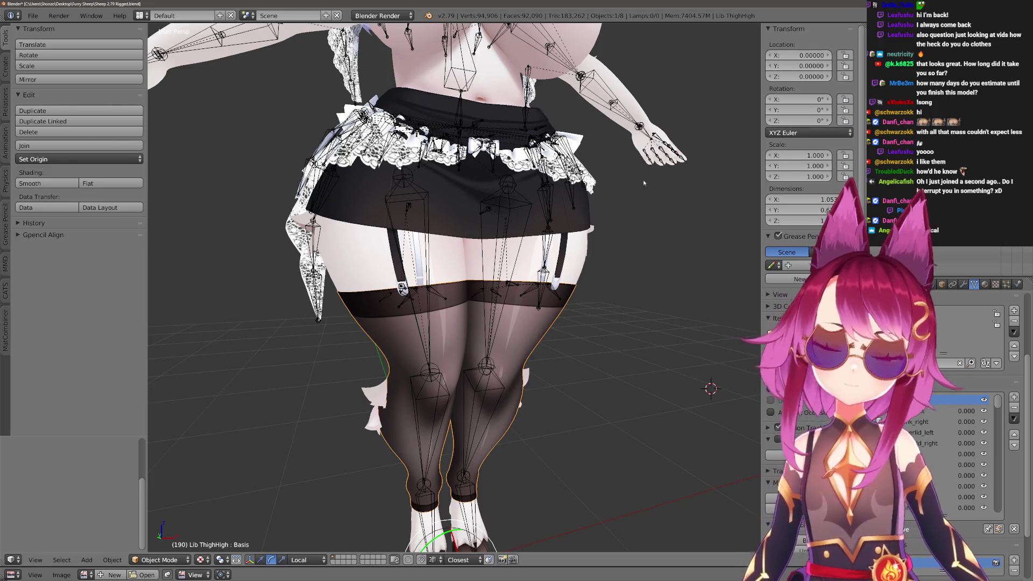
{"action": "scroll", "coordinate": [557, 231], "scroll_direction": "down", "scroll_amount": 2}
{"action": "right_click", "coordinate": [467, 230]}
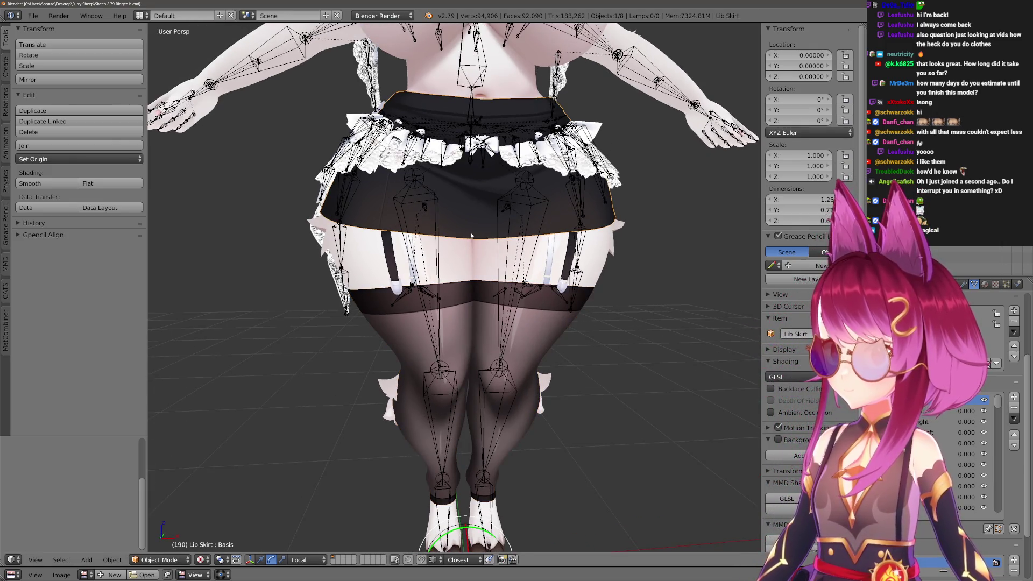
{"action": "key", "text": "h"}
{"action": "key", "text": "ctrl+Tab"}
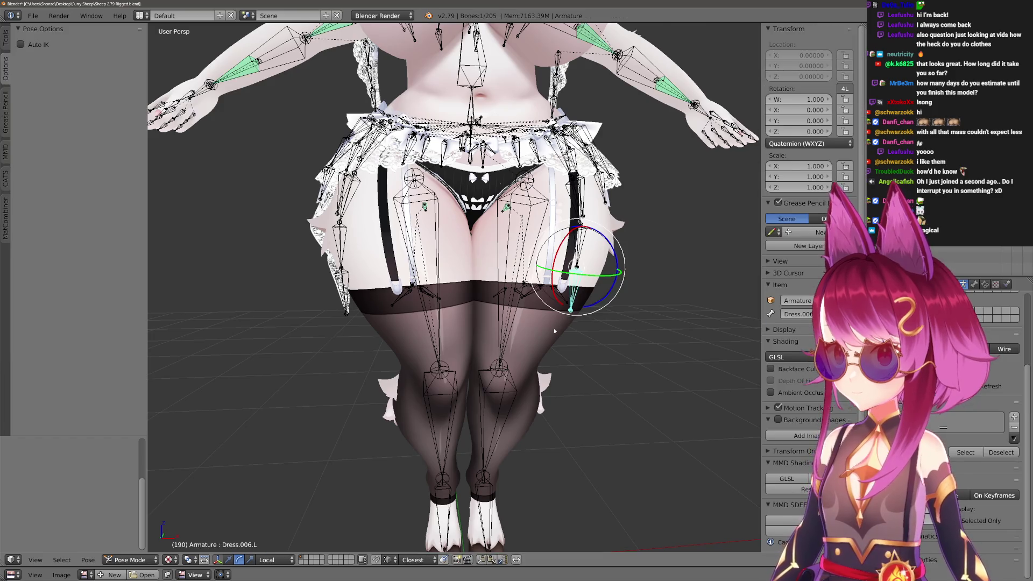
{"action": "key", "text": "ctrl+Tab"}
{"action": "right_click", "coordinate": [552, 337]}
{"action": "key", "text": "h"}
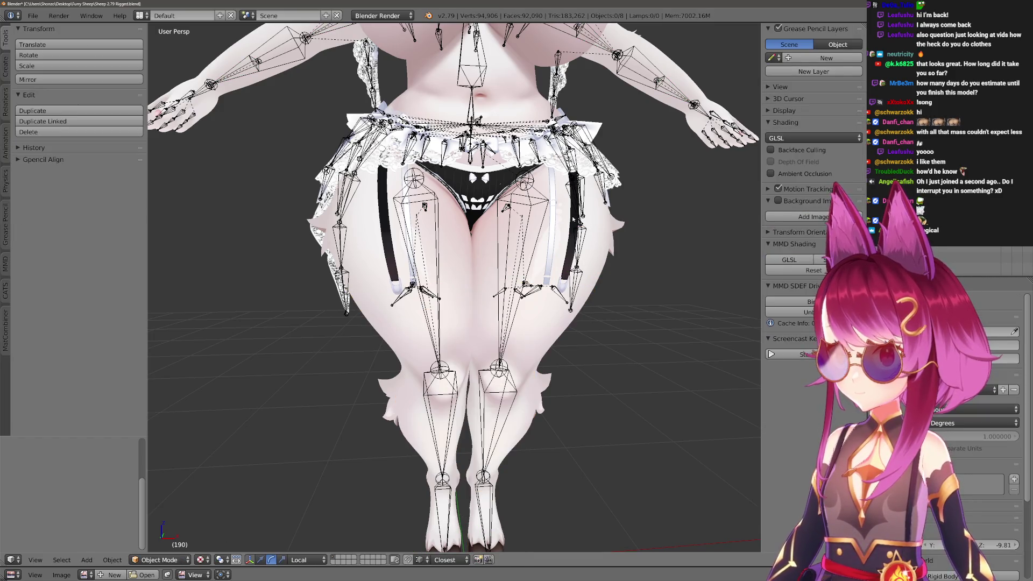
Edit the Body mesh and L-select the right and left garter straps.
{"action": "right_click", "coordinate": [574, 219]}
{"action": "scroll", "coordinate": [573, 219], "scroll_direction": "up", "scroll_amount": 2}
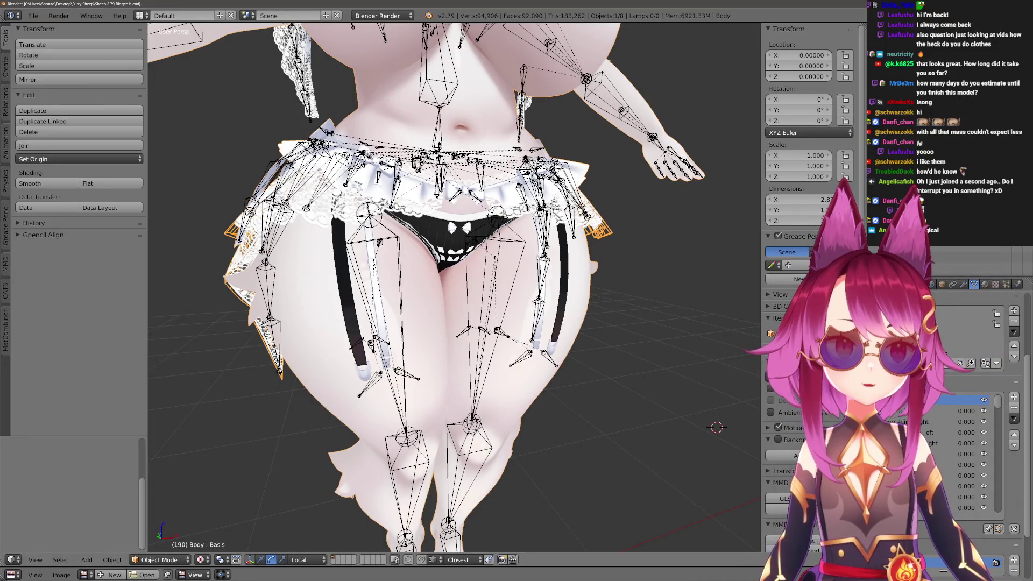
{"action": "scroll", "coordinate": [435, 276], "scroll_direction": "up", "scroll_amount": 2}
{"action": "key", "text": "Tab"}
{"action": "key", "text": "a"}
{"action": "key", "text": "a"}
{"action": "key", "text": "l"}
{"action": "key", "text": "l"}
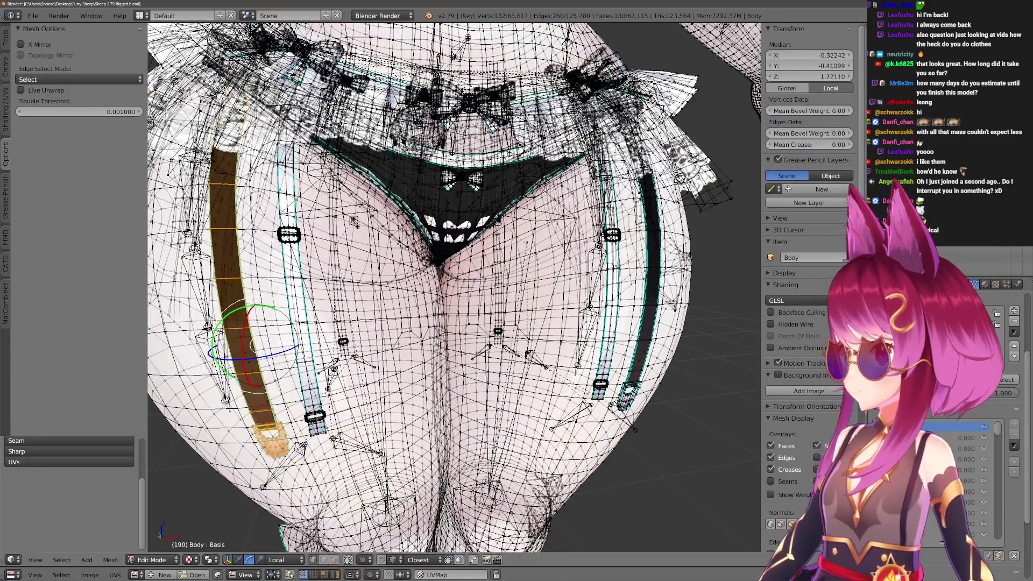
{"action": "key", "text": "l"}
{"action": "key", "text": "l"}
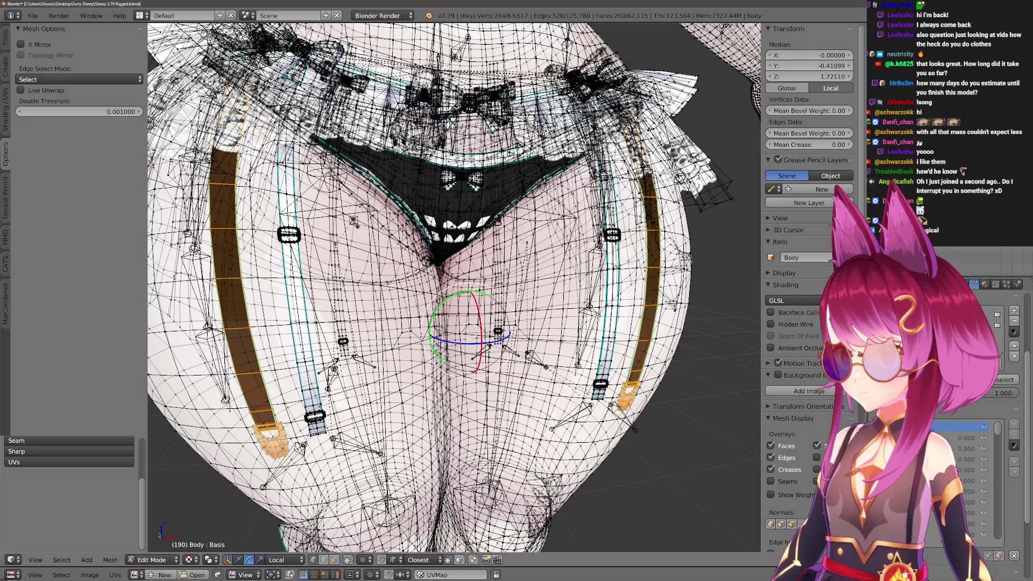
Add the remaining strap pieces and separate them into a new object, then select Lib Pantys.
{"action": "scroll", "coordinate": [509, 201], "scroll_direction": "up", "scroll_amount": 5}
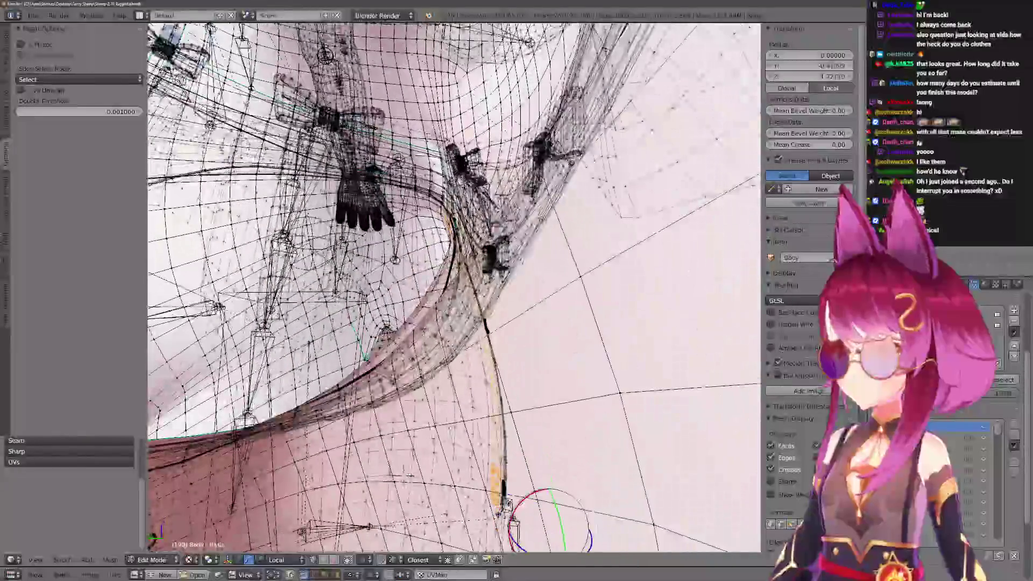
{"action": "key", "text": "l"}
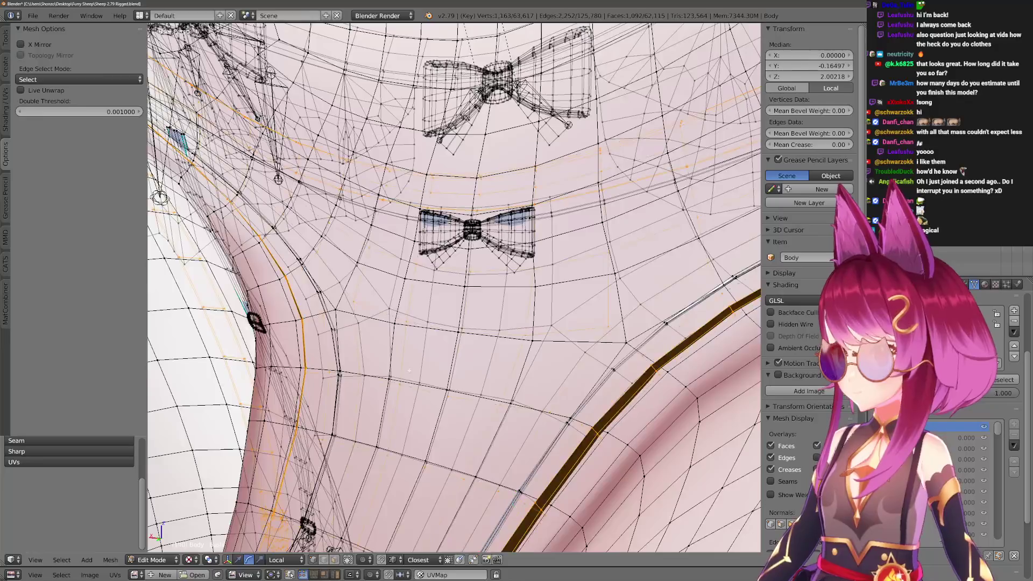
{"action": "key", "text": "KP_Decimal"}
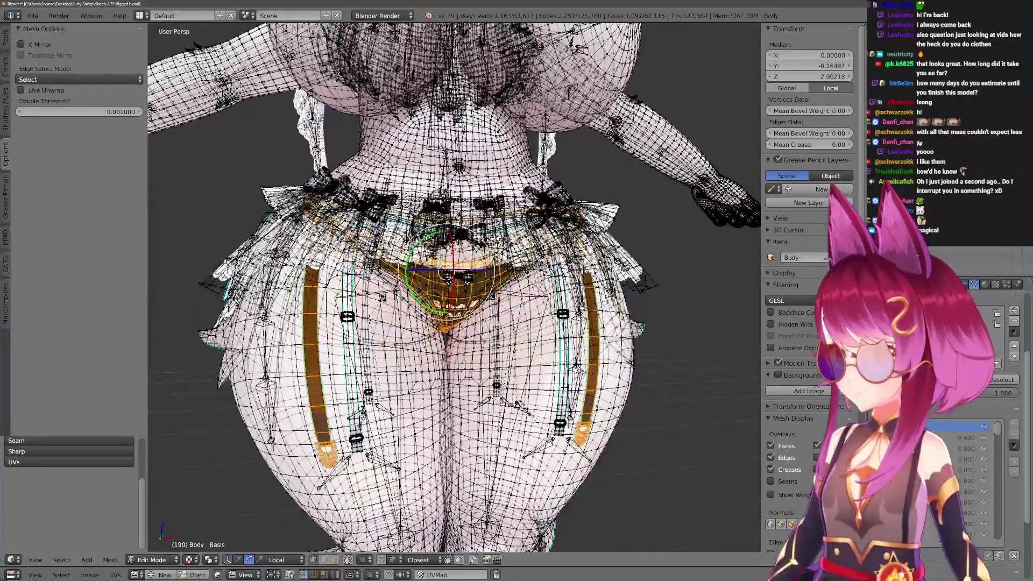
{"action": "key", "text": "p"}
{"action": "left_click", "coordinate": [532, 424]}
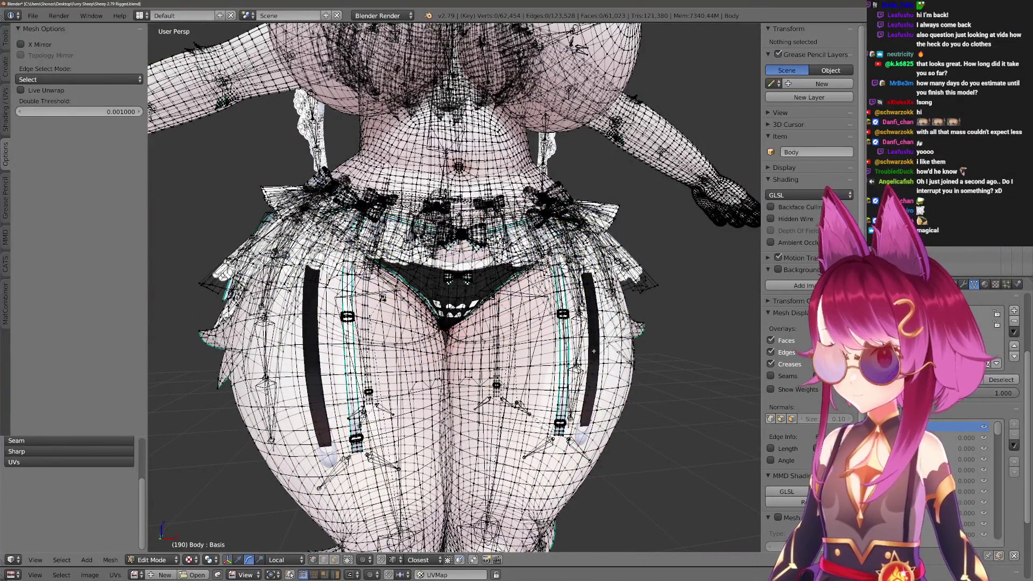
{"action": "key", "text": "Tab"}
{"action": "right_click", "coordinate": [591, 350]}
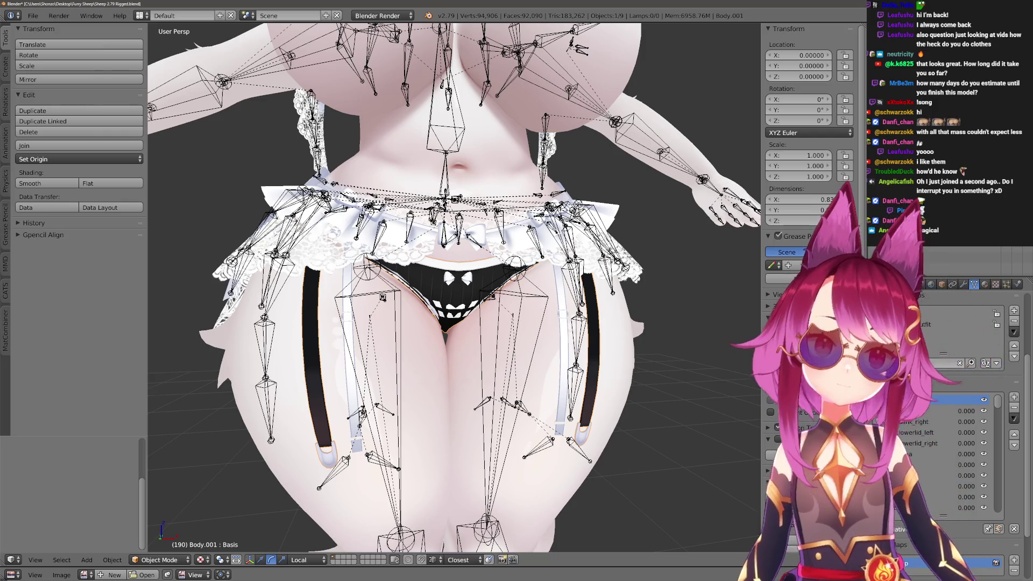
{"action": "right_click", "coordinate": [455, 301]}
Hide Lib Pantys and L-select the white panties and bow in Body's mesh.
{"action": "key", "text": "h"}
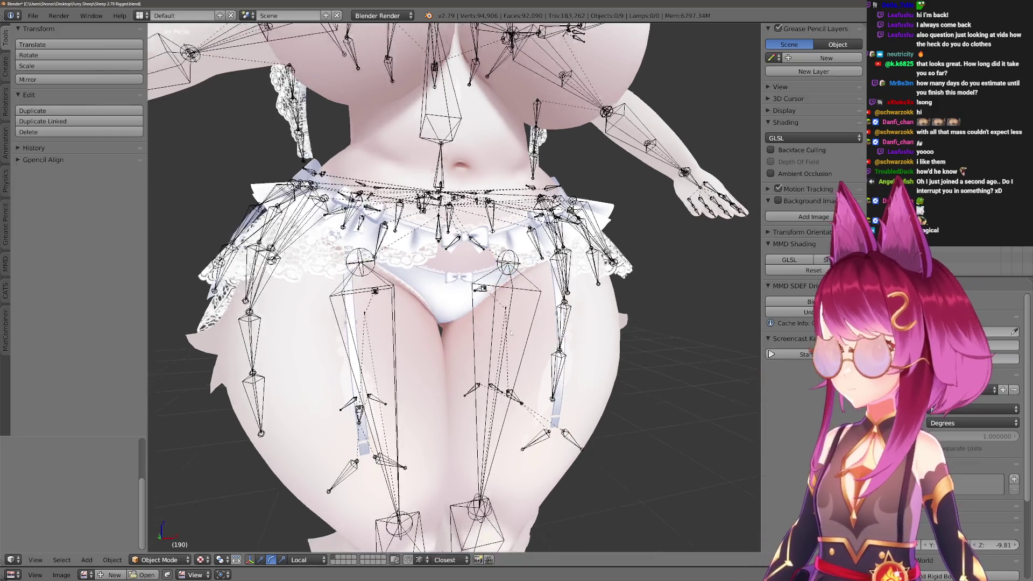
{"action": "key", "text": "Tab"}
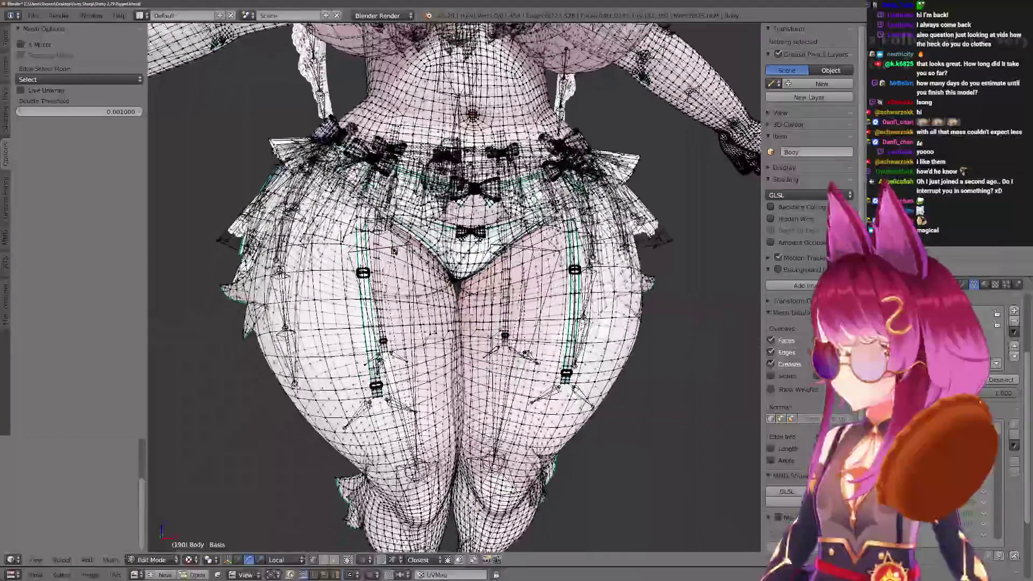
{"action": "scroll", "coordinate": [454, 288], "scroll_direction": "up", "scroll_amount": 5}
{"action": "key", "text": "a"}
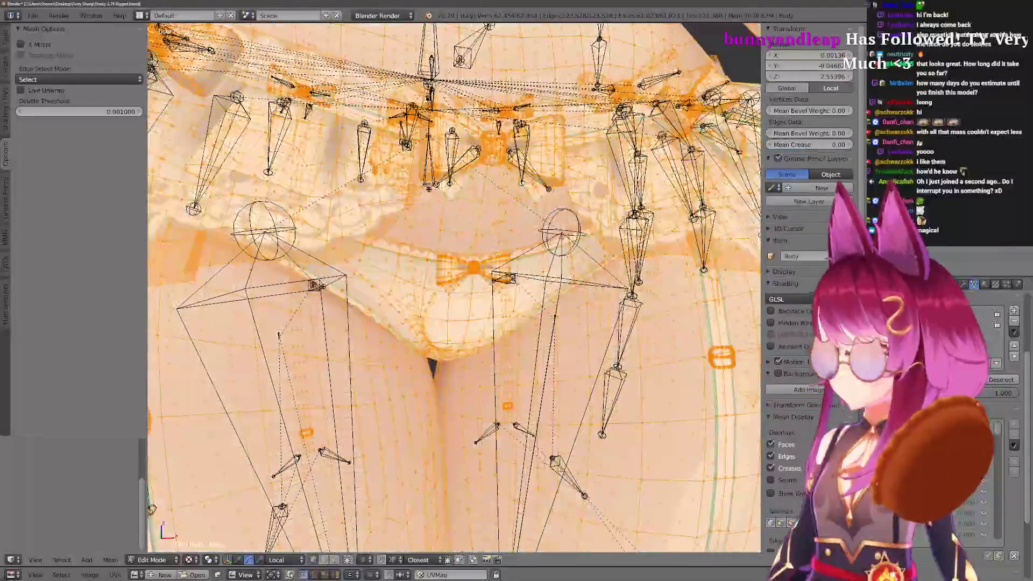
{"action": "key", "text": "a"}
{"action": "scroll", "coordinate": [473, 269], "scroll_direction": "up", "scroll_amount": 4}
{"action": "key", "text": "l"}
{"action": "key", "text": "l"}
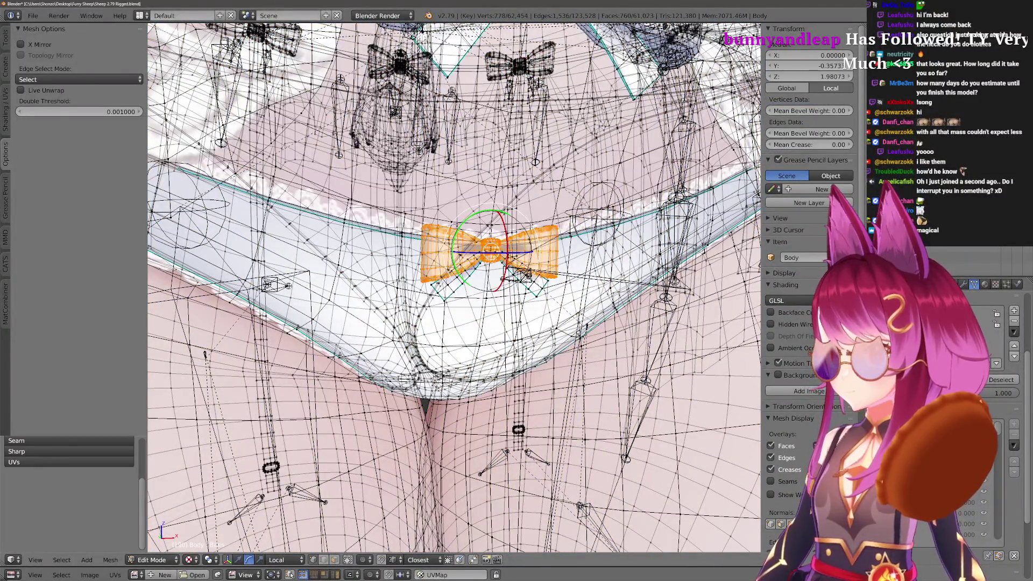
{"action": "scroll", "coordinate": [473, 269], "scroll_direction": "down", "scroll_amount": 5}
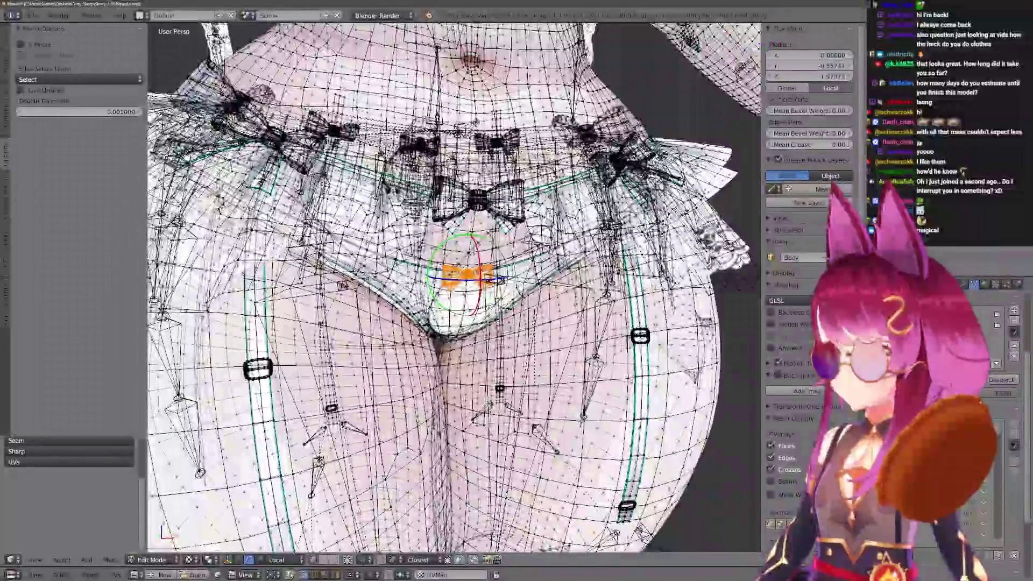
{"action": "scroll", "coordinate": [473, 269], "scroll_direction": "up", "scroll_amount": 2}
{"action": "key", "text": "l"}
{"action": "key", "text": "l"}
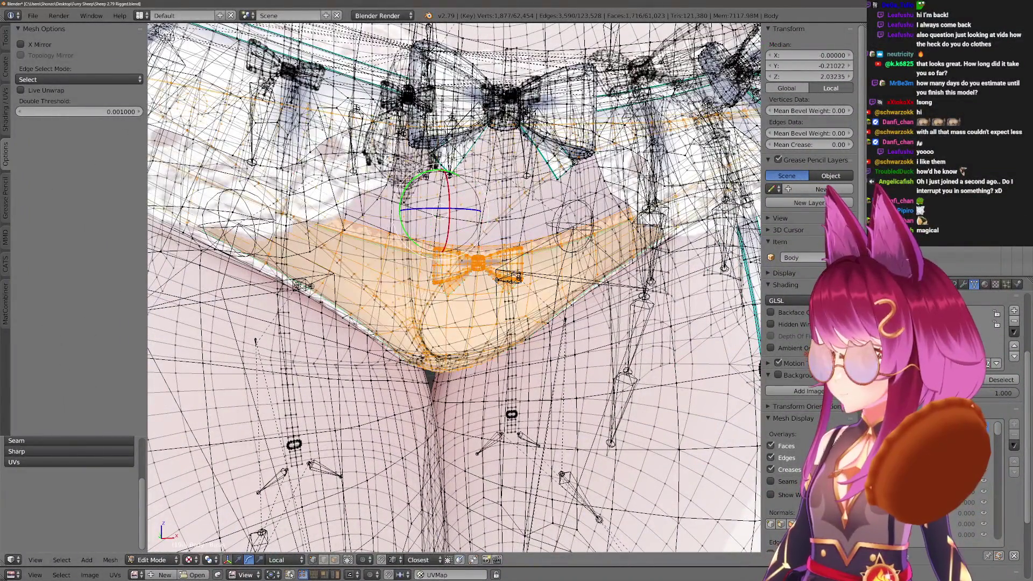
{"action": "key", "text": "l"}
{"action": "scroll", "coordinate": [455, 288], "scroll_direction": "down", "scroll_amount": 4}
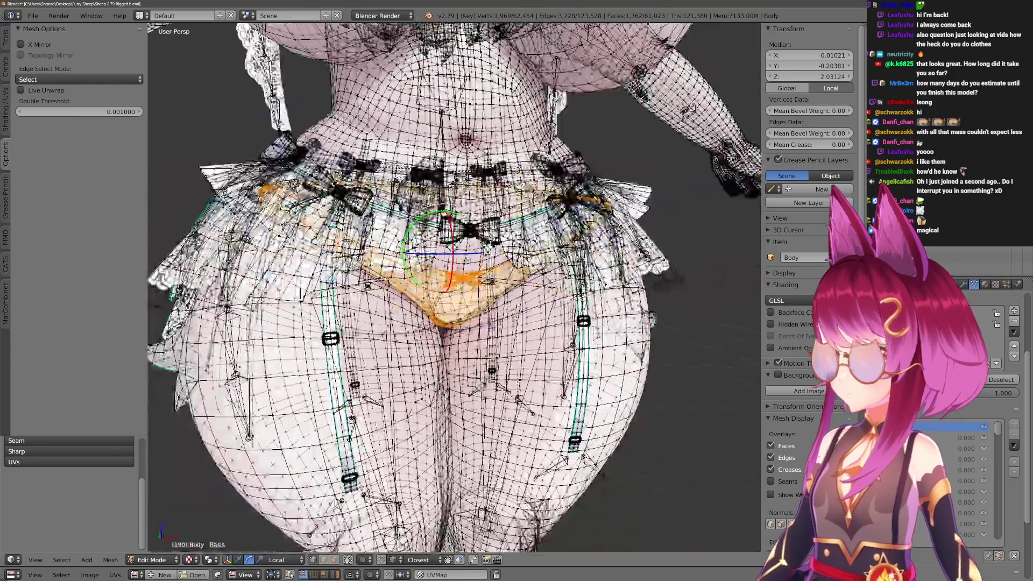
Separate the panties and bow into a new object, then deselect all and reselect Body.
{"action": "key", "text": "p"}
{"action": "left_click", "coordinate": [468, 343]}
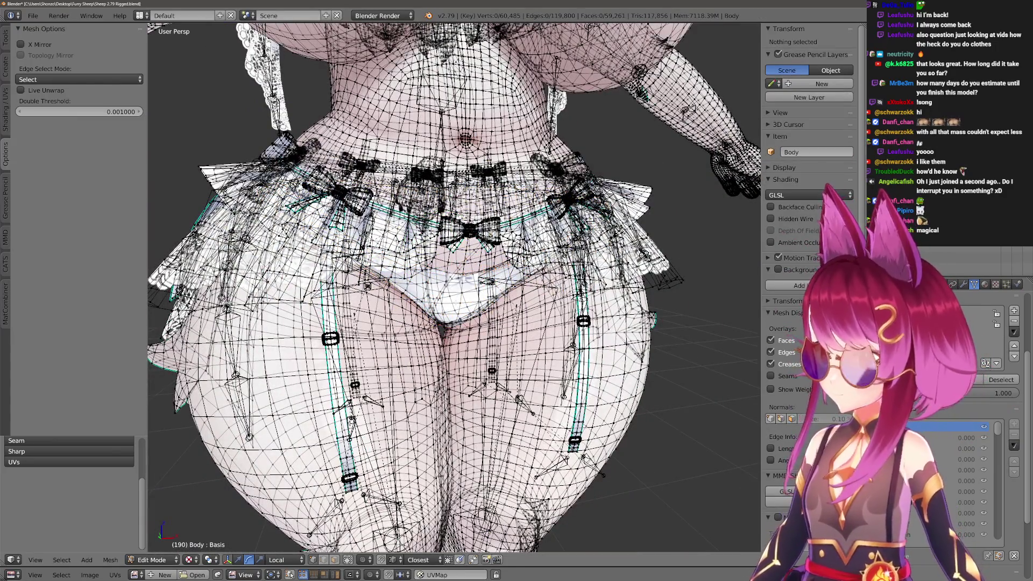
{"action": "key", "text": "Tab"}
{"action": "right_click", "coordinate": [459, 305]}
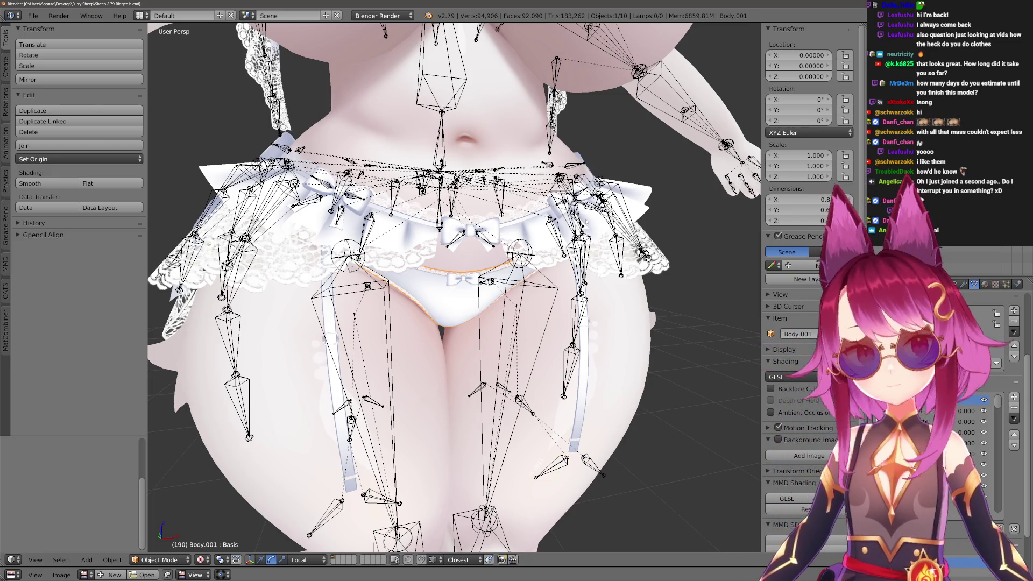
{"action": "left_click", "coordinate": [957, 410]}
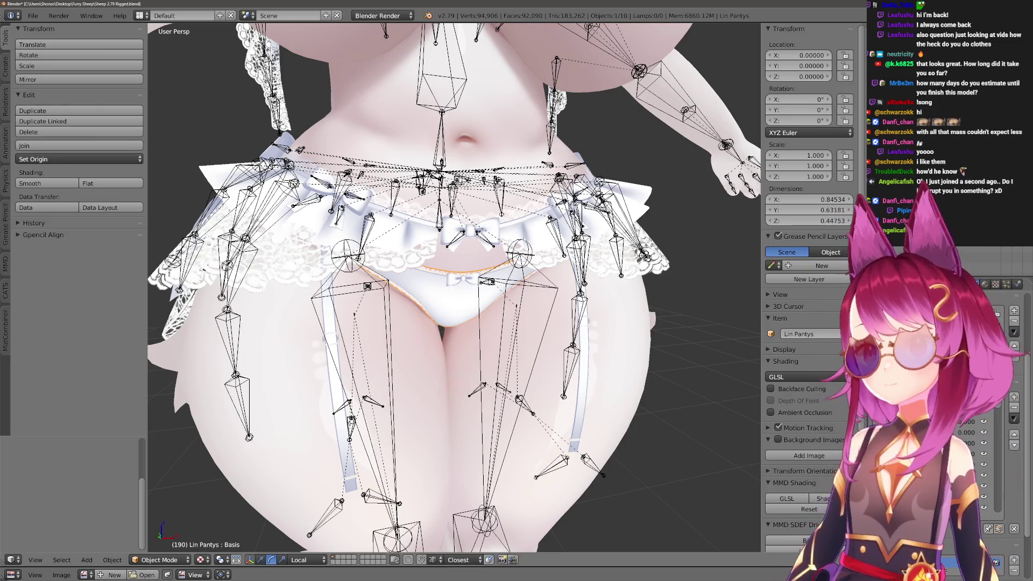
{"action": "key", "text": "a"}
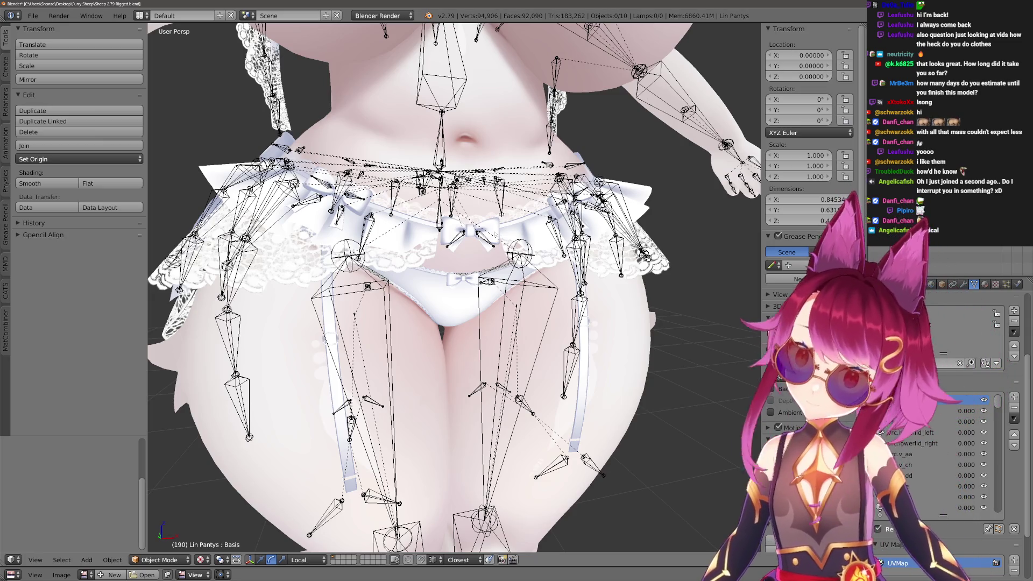
{"action": "right_click", "coordinate": [408, 301]}
{"action": "right_click", "coordinate": [409, 302]}
{"action": "scroll", "coordinate": [455, 288], "scroll_direction": "down", "scroll_amount": 3}
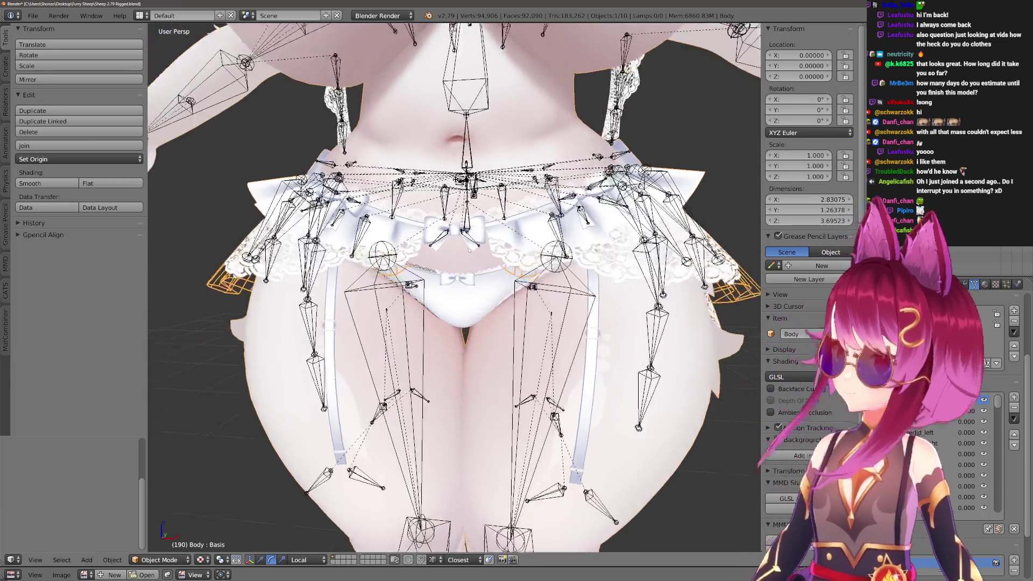
In Edit Mode on the body mesh, select the skirt vertex group.
{"action": "key", "text": "Tab"}
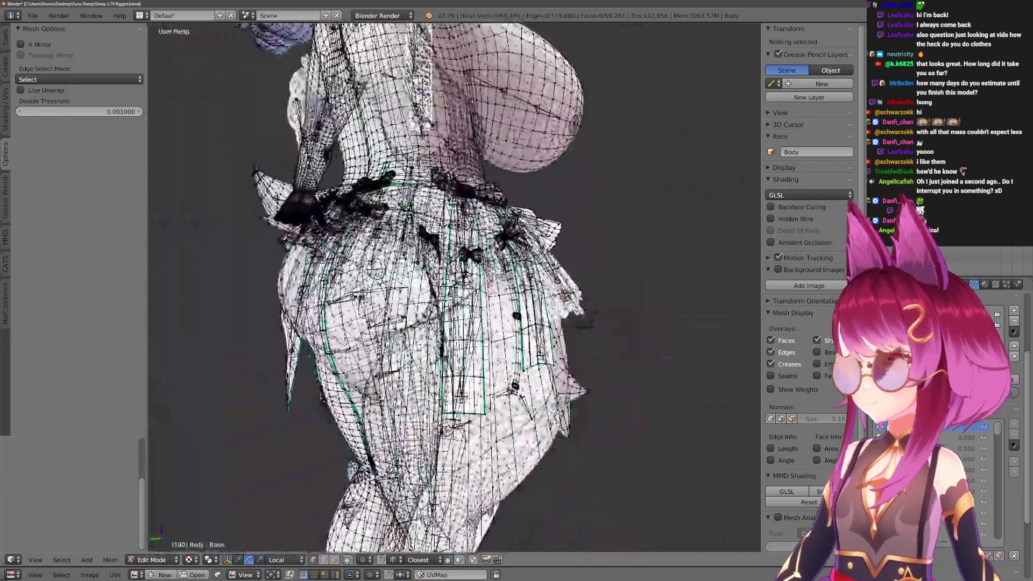
{"action": "left_click_drag", "start_coordinate": [455, 288], "coordinate": [371, 288]}
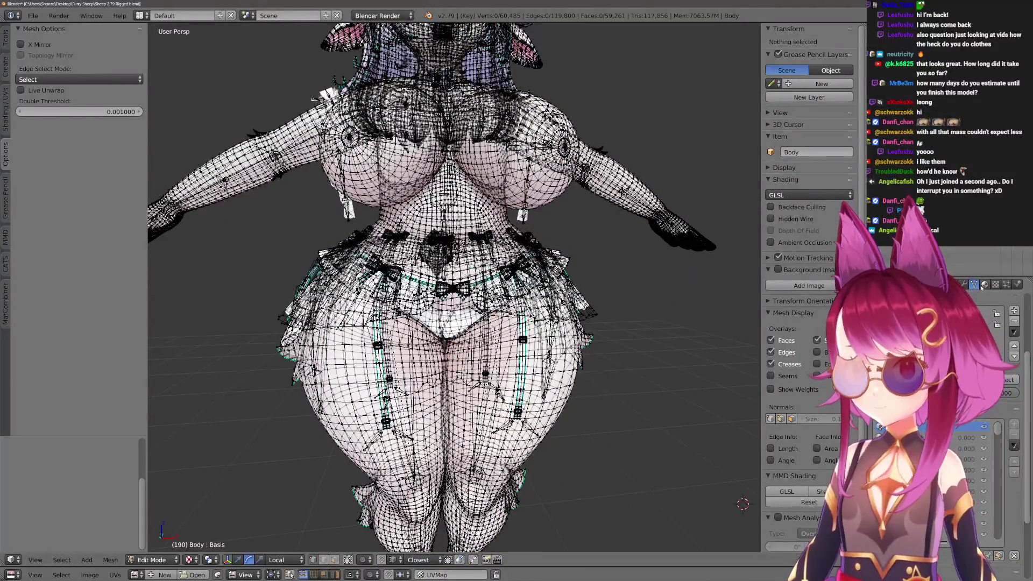
{"action": "scroll", "coordinate": [1002, 452], "scroll_direction": "up", "scroll_amount": 3}
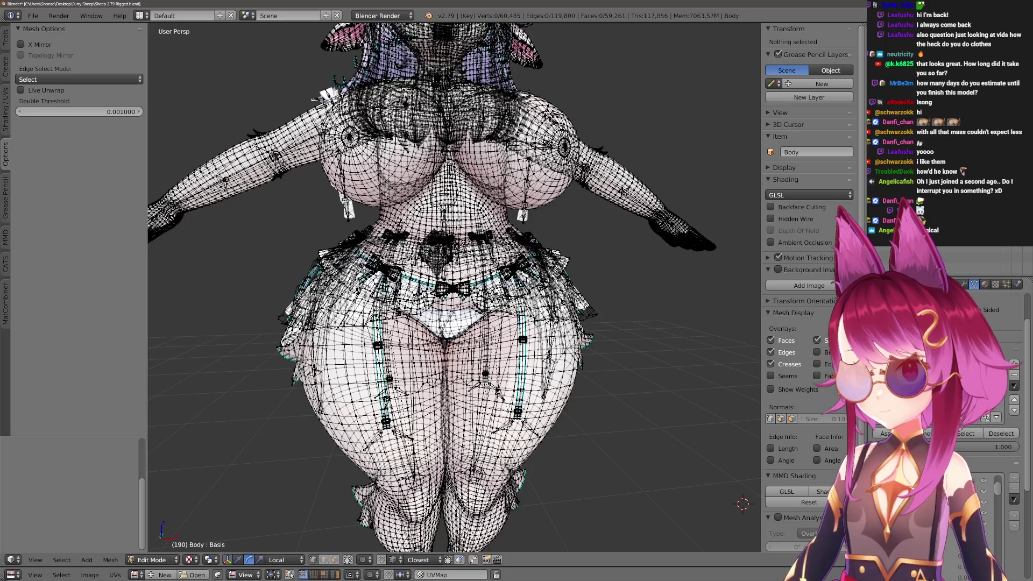
{"action": "left_click", "coordinate": [963, 433]}
{"action": "left_click_drag", "start_coordinate": [452, 290], "coordinate": [495, 296]}
{"action": "key", "text": "g"}
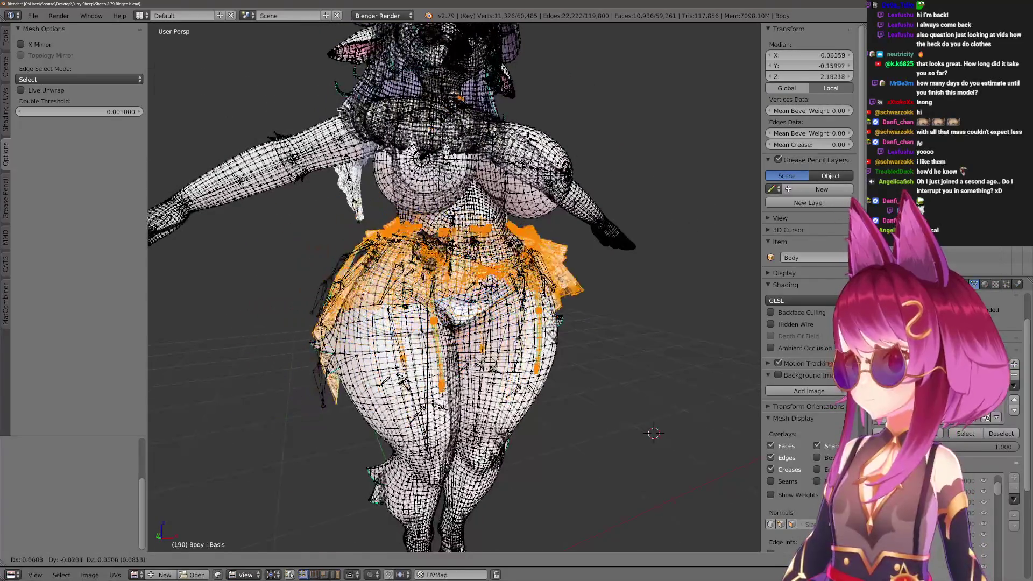
{"action": "key", "text": "Return"}
Separate the selected skirt into its own Body.001 object and hide it.
{"action": "scroll", "coordinate": [454, 288], "scroll_direction": "up", "scroll_amount": 5}
{"action": "scroll", "coordinate": [454, 288], "scroll_direction": "up", "scroll_amount": 5}
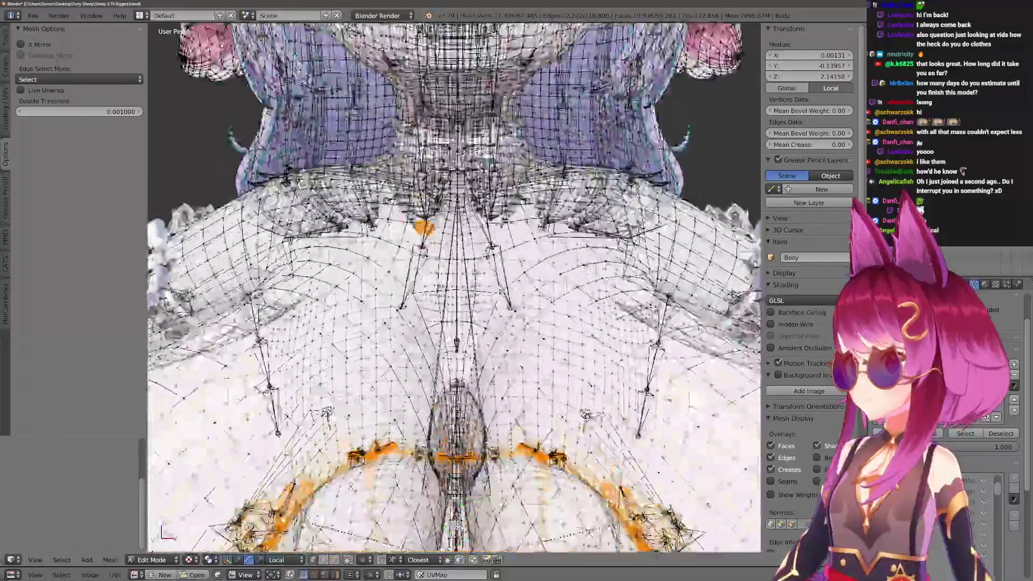
{"action": "scroll", "coordinate": [455, 288], "scroll_direction": "down", "scroll_amount": 10}
{"action": "key", "text": "g"}
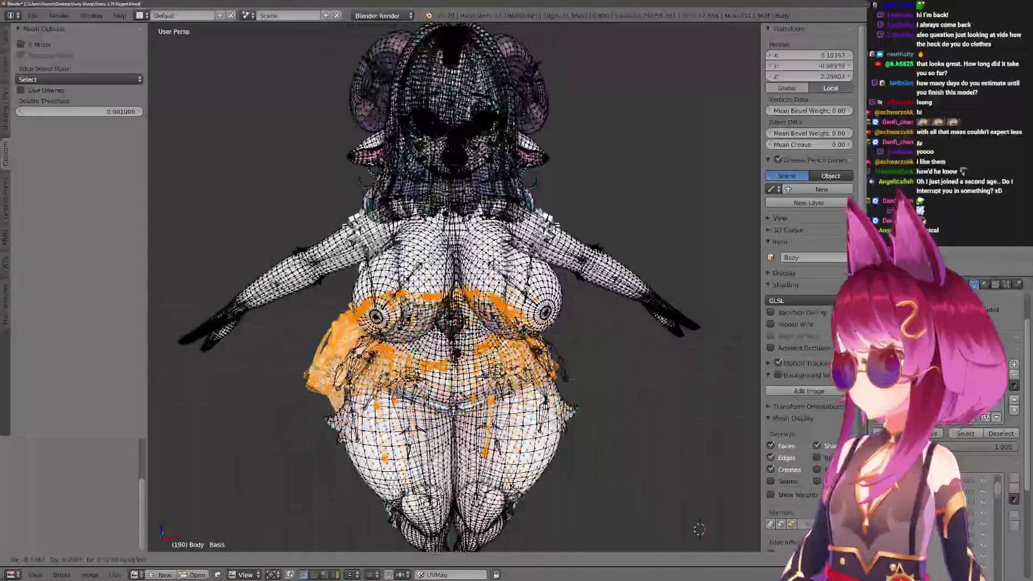
{"action": "right_click", "coordinate": [603, 372]}
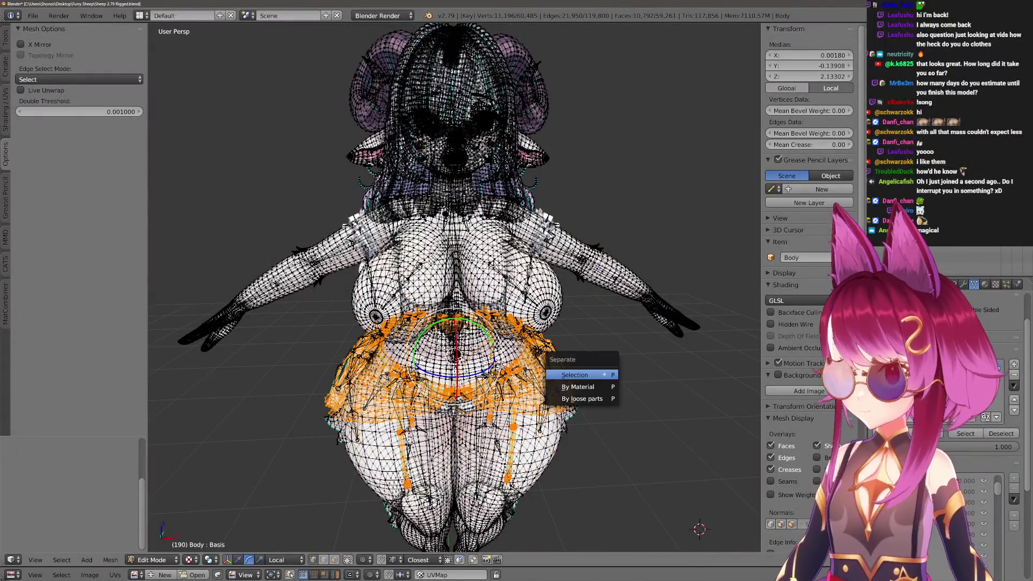
{"action": "key", "text": "Tab"}
{"action": "scroll", "coordinate": [605, 377], "scroll_direction": "up", "scroll_amount": 4}
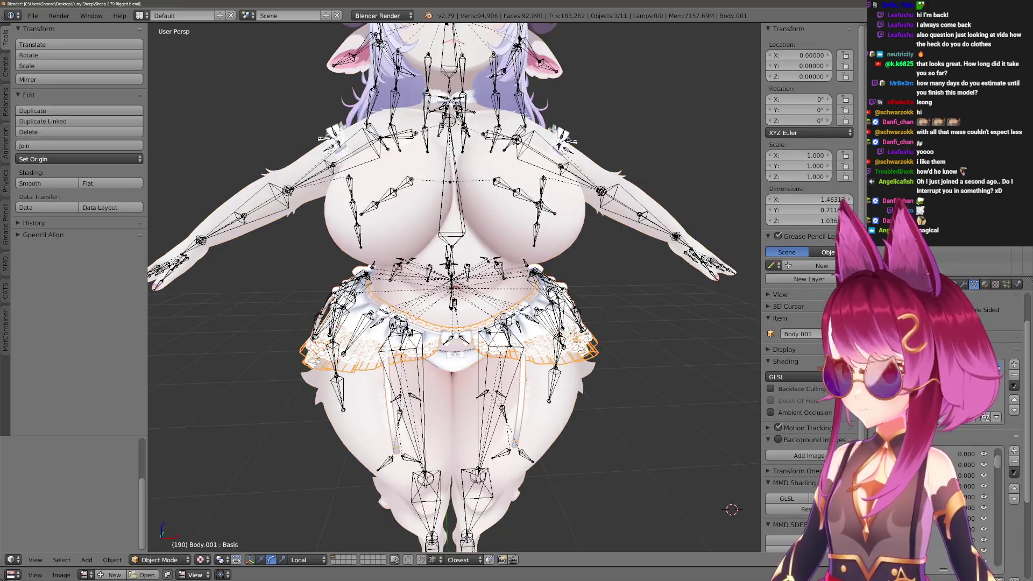
{"action": "key", "text": "h"}
{"action": "scroll", "coordinate": [455, 215], "scroll_direction": "up", "scroll_amount": 5}
{"action": "scroll", "coordinate": [455, 269], "scroll_direction": "down", "scroll_amount": 2}
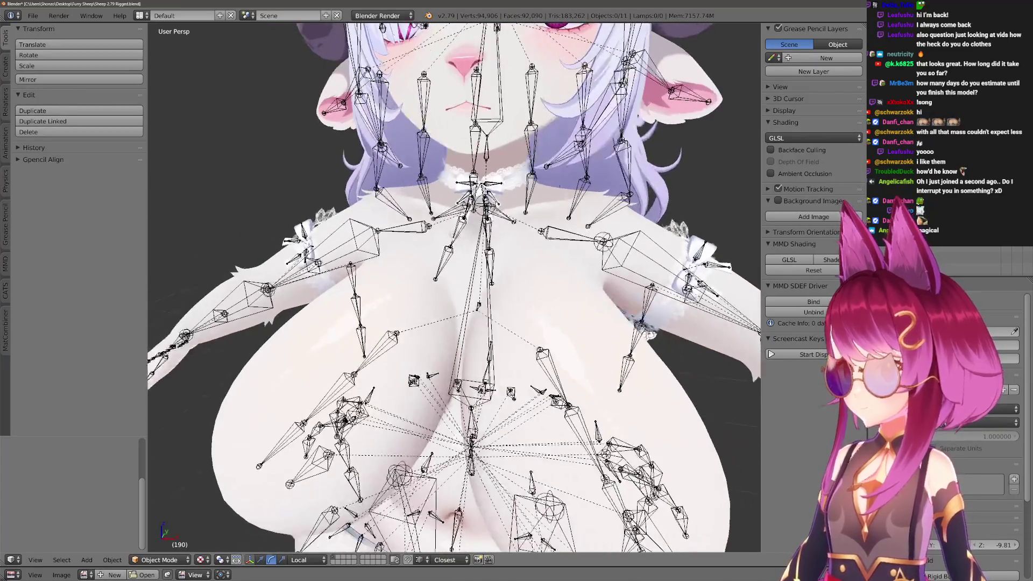
Split the connected round button piece off the Body mesh into its own object.
{"action": "right_click", "coordinate": [454, 269]}
{"action": "scroll", "coordinate": [455, 269], "scroll_direction": "up", "scroll_amount": 3}
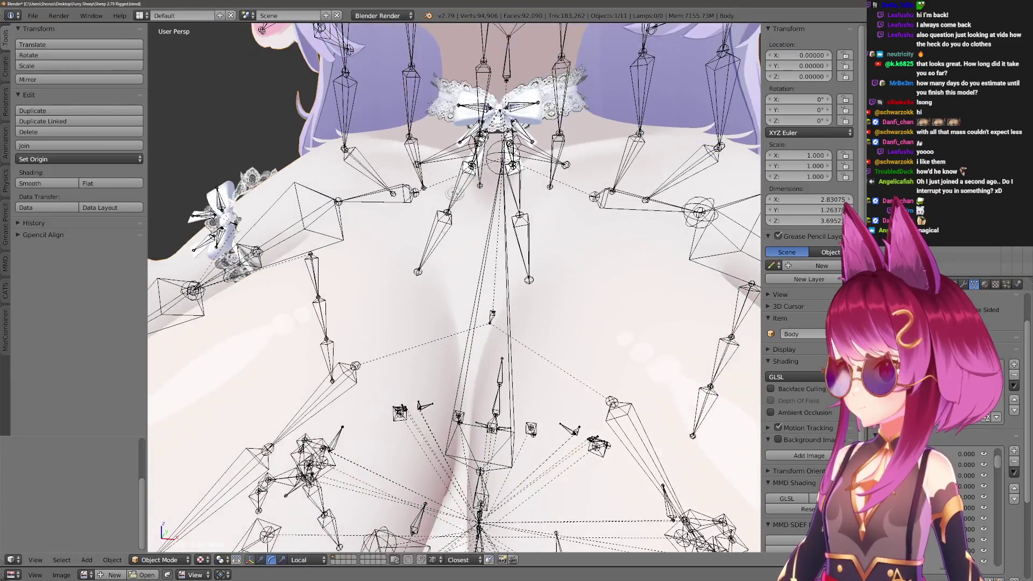
{"action": "key", "text": "Tab"}
{"action": "scroll", "coordinate": [454, 285], "scroll_direction": "up", "scroll_amount": 3}
{"action": "key", "text": "a"}
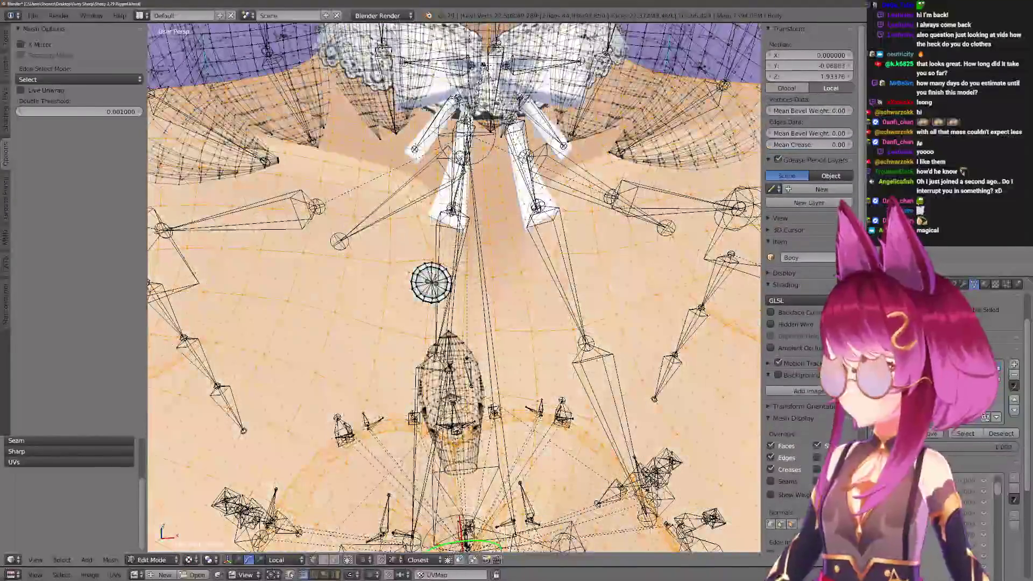
{"action": "key", "text": "a"}
{"action": "key", "text": "l"}
{"action": "key", "text": "x"}
{"action": "left_click", "coordinate": [428, 269]}
{"action": "key", "text": "Tab"}
Select the separated button with Lib Shirt as active to merge them.
{"action": "right_click", "coordinate": [423, 287]}
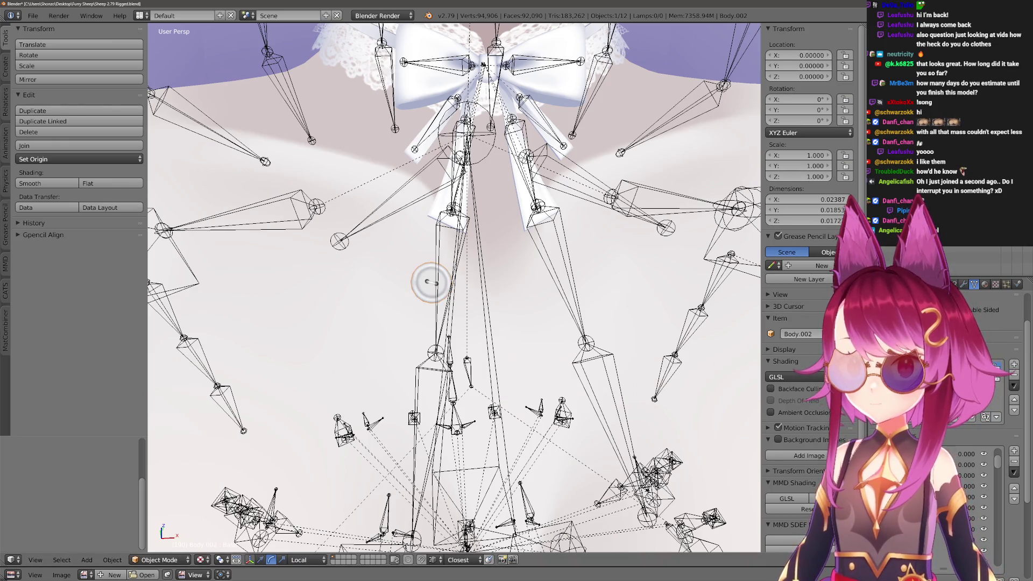
{"action": "right_click", "coordinate": [558, 296], "text": "shift"}
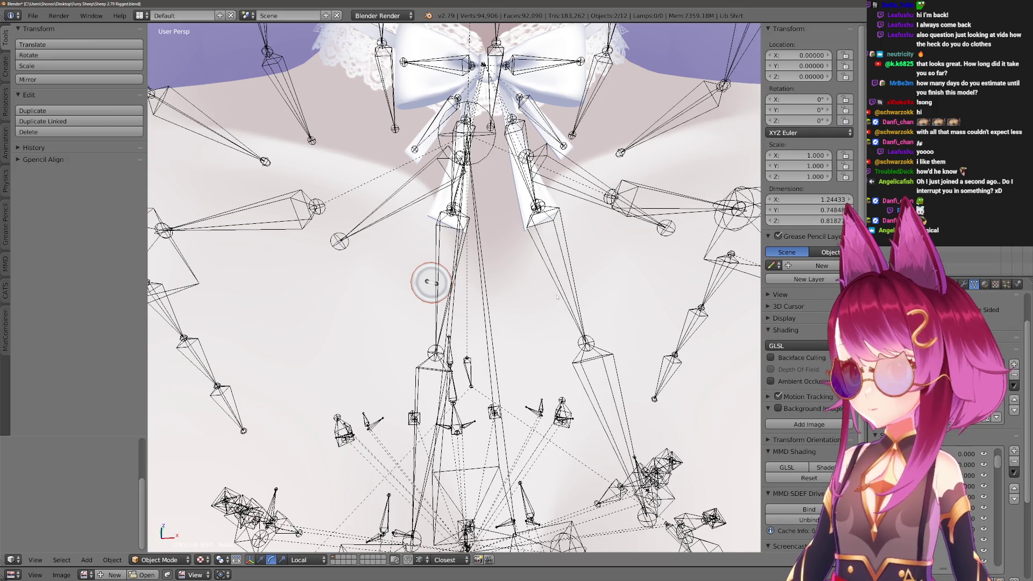
{"action": "scroll", "coordinate": [558, 295], "scroll_direction": "down", "scroll_amount": 5}
{"action": "scroll", "coordinate": [558, 296], "scroll_direction": "up", "scroll_amount": 3}
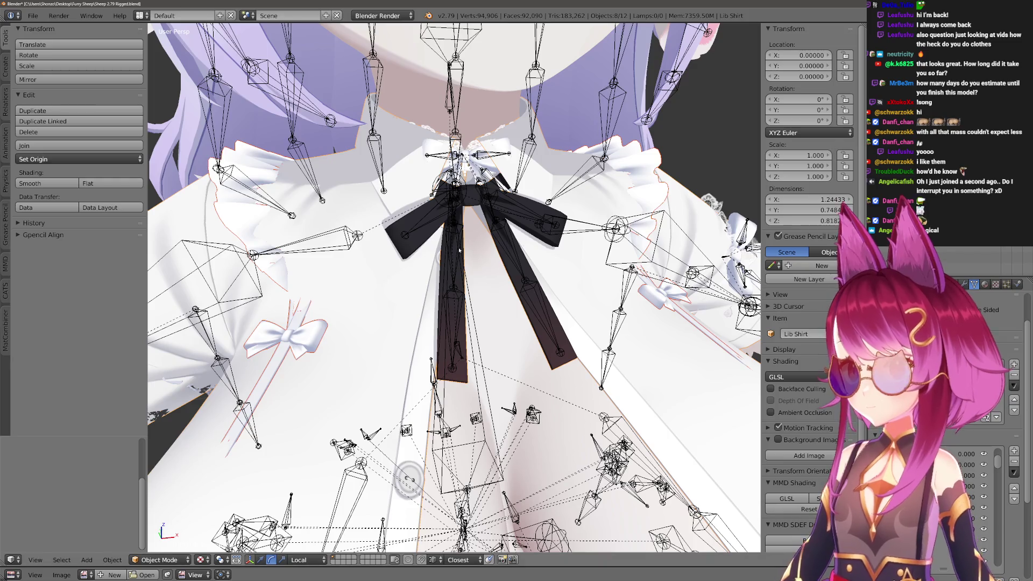
{"action": "right_click", "coordinate": [432, 276]}
{"action": "right_click", "coordinate": [432, 276], "text": "shift"}
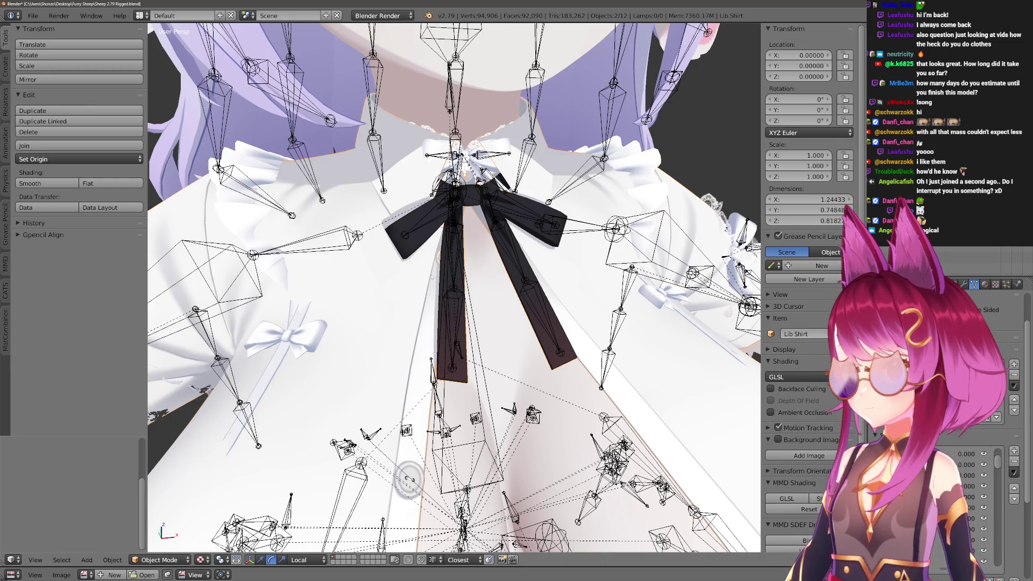
{"action": "scroll", "coordinate": [431, 276], "scroll_direction": "down", "scroll_amount": 5}
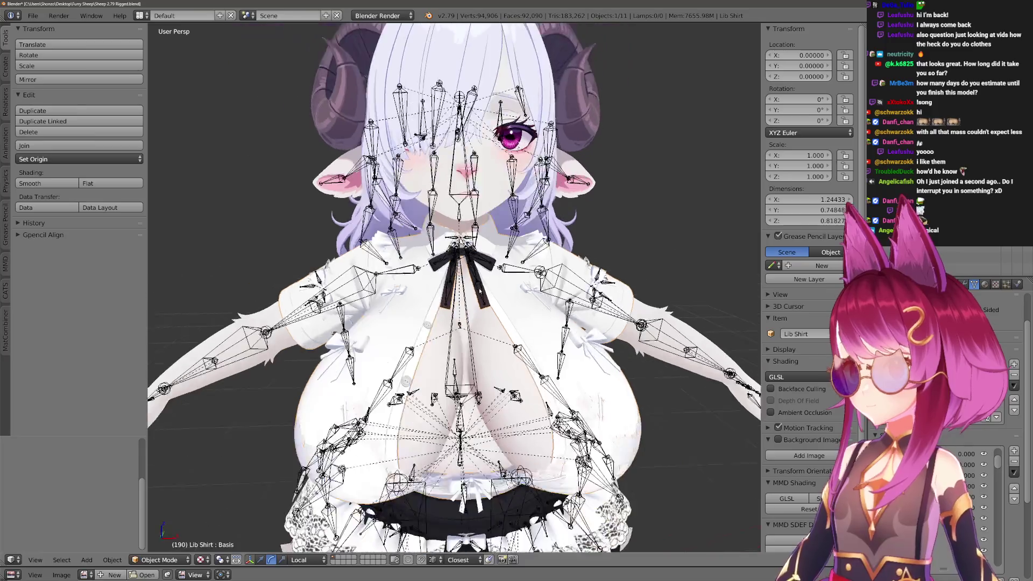
Hide Lib Shirt and Lin Bra, then put the armature into Pose Mode.
{"action": "key", "text": "Delete"}
{"action": "right_click", "coordinate": [380, 248]}
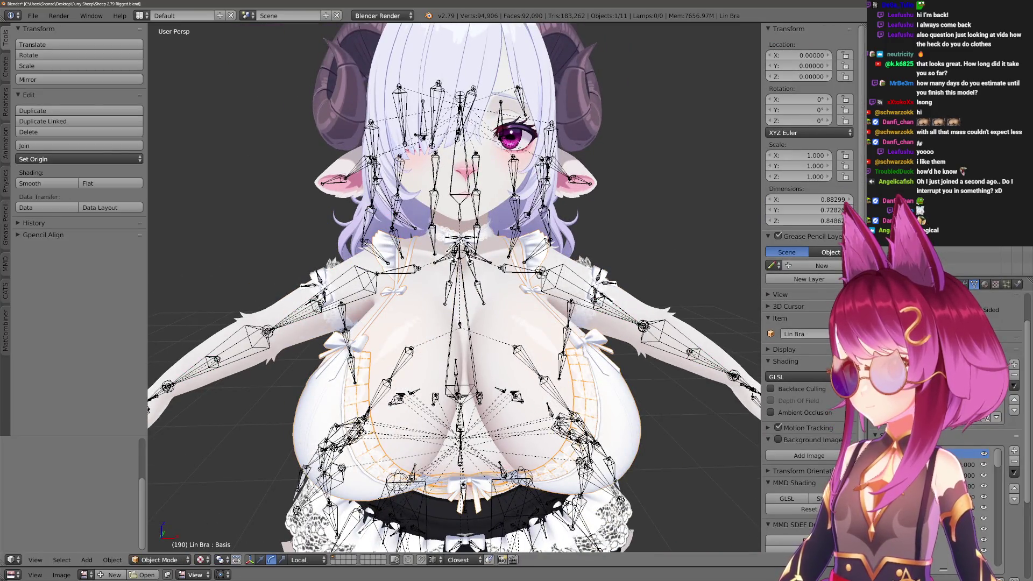
{"action": "key", "text": "Delete"}
{"action": "right_click", "coordinate": [448, 236]}
{"action": "key", "text": "ctrl+Tab"}
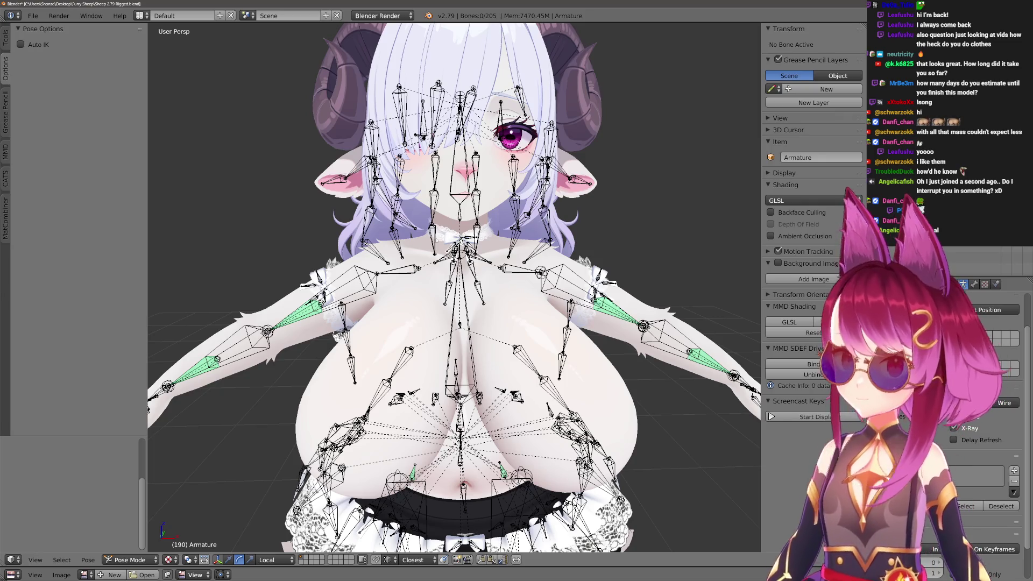
Select the BowTie.R and Dress.001.L bones, toggling the armature in and out of Pose Mode.
{"action": "right_click", "coordinate": [462, 236]}
{"action": "scroll", "coordinate": [461, 237], "scroll_direction": "up", "scroll_amount": 3}
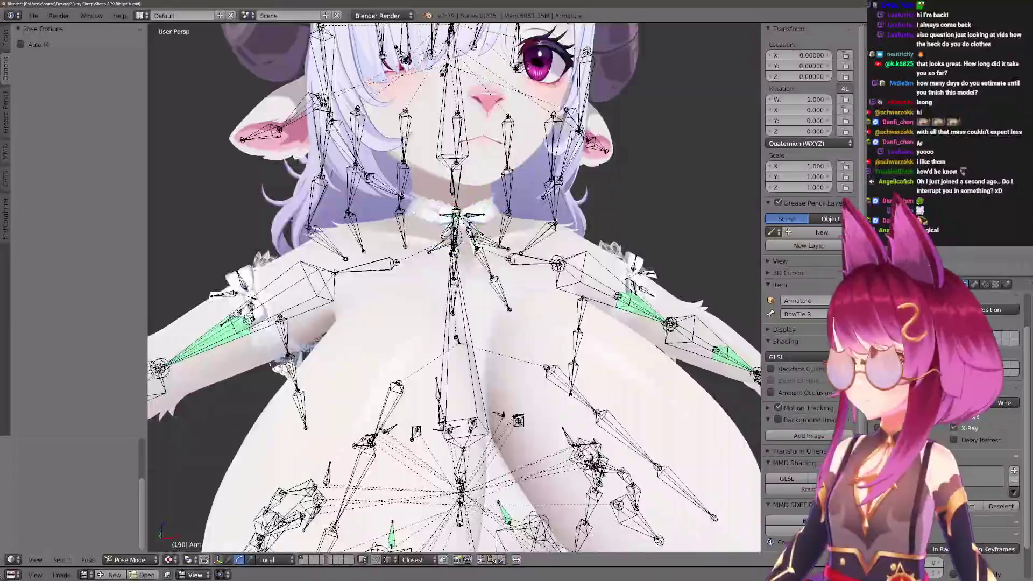
{"action": "key", "text": "ctrl+Tab"}
{"action": "scroll", "coordinate": [454, 288], "scroll_direction": "down", "scroll_amount": 5}
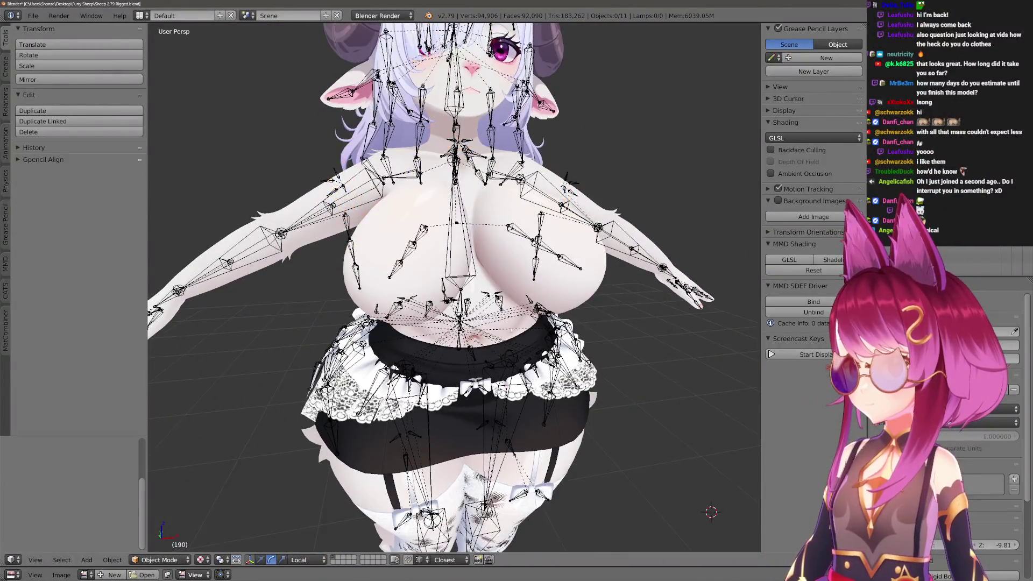
{"action": "scroll", "coordinate": [499, 237], "scroll_direction": "up", "scroll_amount": 5}
{"action": "key", "text": "ctrl+Tab"}
{"action": "right_click", "coordinate": [565, 237]}
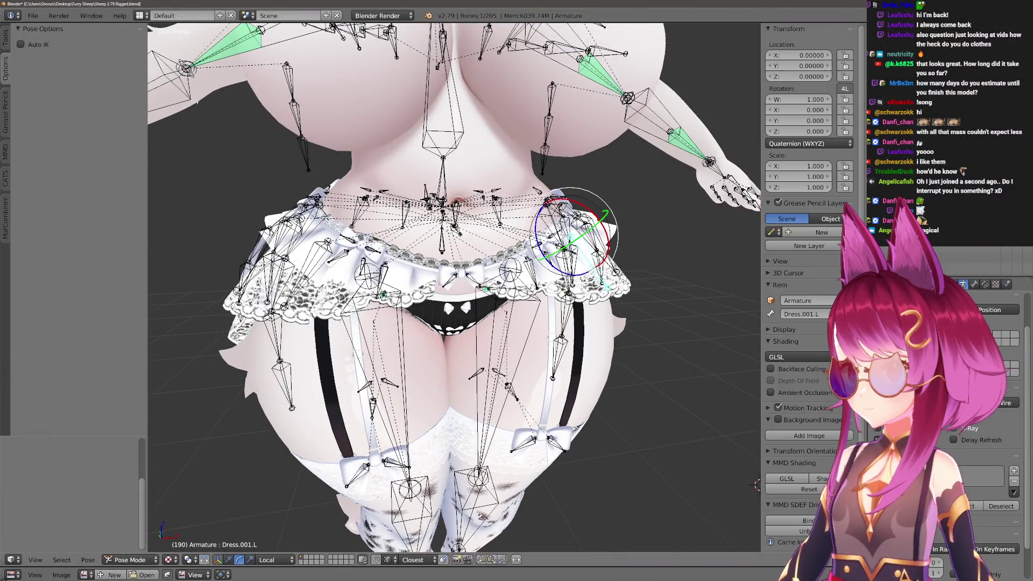
{"action": "key", "text": "ctrl+Tab"}
Hide the skirt, the black panties and garter, and the white panties meshes.
{"action": "right_click", "coordinate": [559, 253]}
{"action": "key", "text": "h"}
{"action": "right_click", "coordinate": [550, 307]}
{"action": "key", "text": "h"}
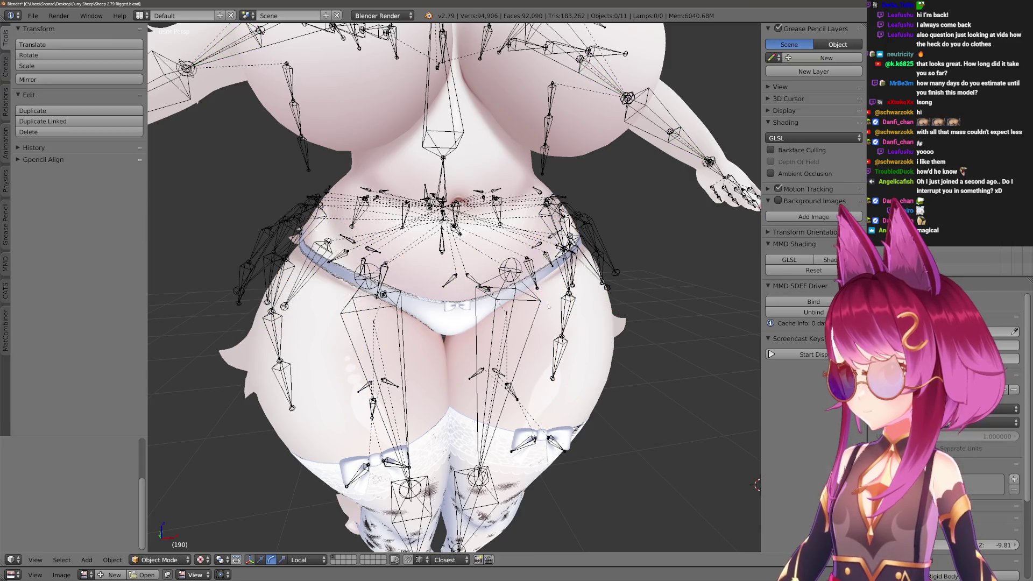
{"action": "right_click", "coordinate": [457, 319]}
{"action": "key", "text": "h"}
{"action": "scroll", "coordinate": [444, 434], "scroll_direction": "down", "scroll_amount": 3}
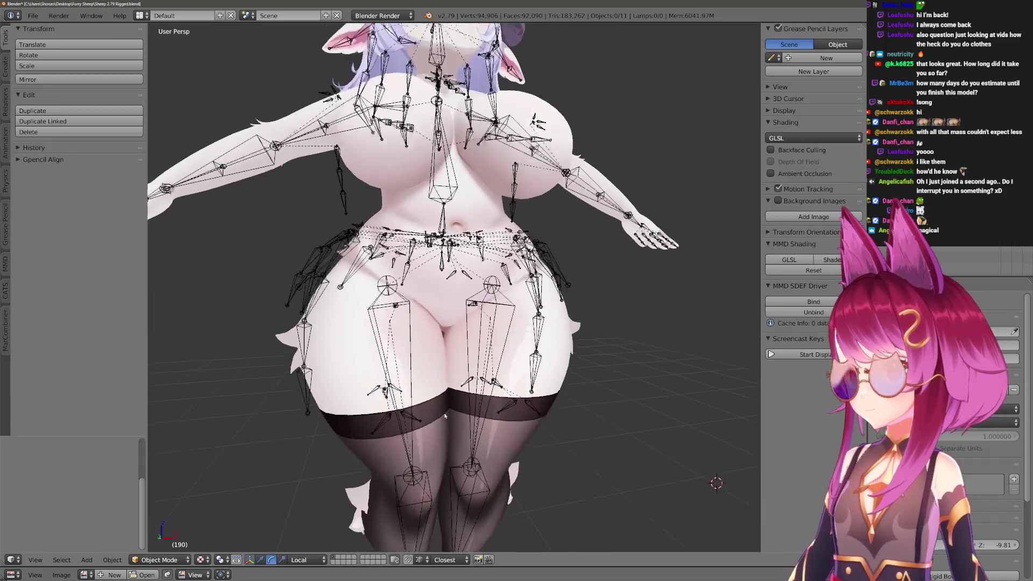
{"action": "mouse_move", "coordinate": [444, 434]}
{"action": "left_mouse_down"}
{"action": "mouse_move", "coordinate": [301, 425]}
{"action": "mouse_move", "coordinate": [409, 377]}
{"action": "mouse_move", "coordinate": [430, 323]}
{"action": "left_mouse_up"}
Select the Body.001 skirt, Lib Pantys and Lin Garter objects in turn, then deselect.
{"action": "right_click", "coordinate": [430, 301]}
{"action": "left_click_drag", "start_coordinate": [483, 176], "coordinate": [516, 177]}
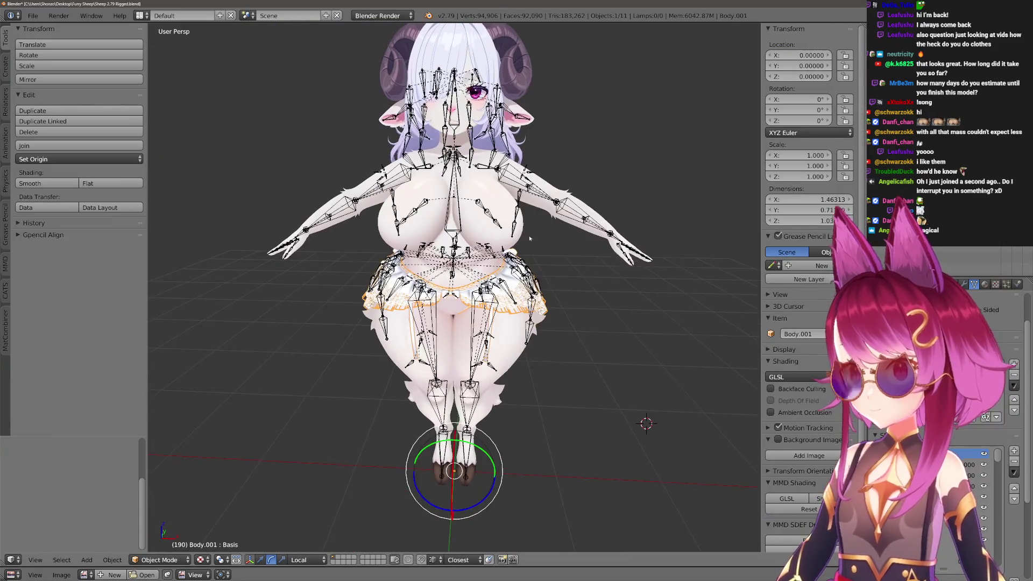
{"action": "right_click", "coordinate": [452, 301]}
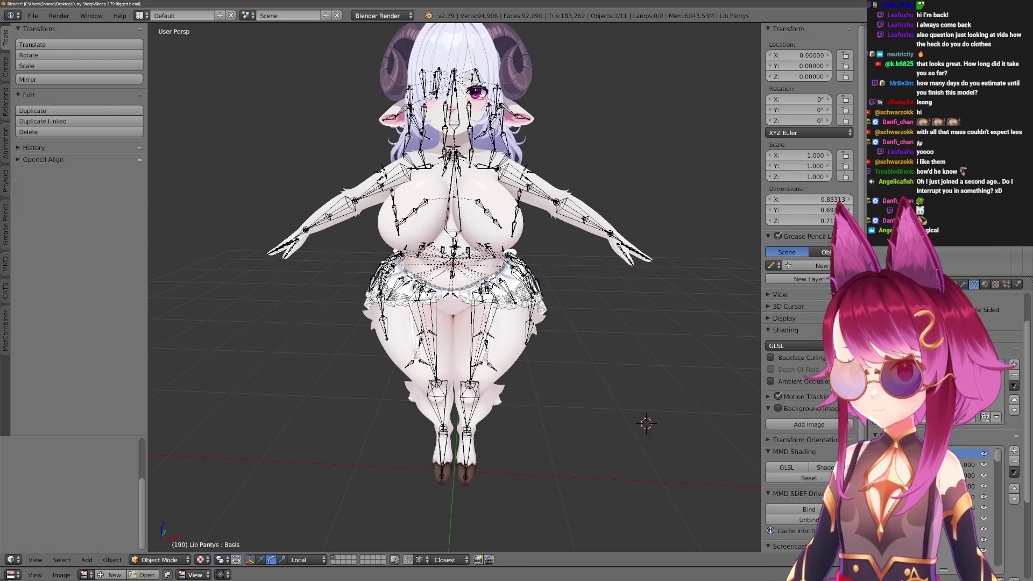
{"action": "right_click", "coordinate": [452, 301]}
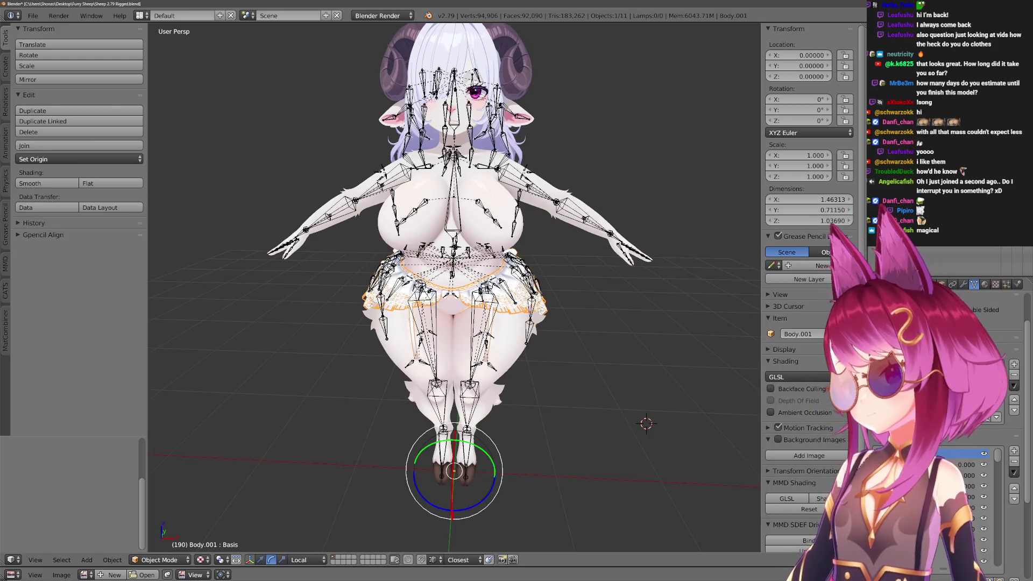
{"action": "right_click", "coordinate": [452, 302]}
{"action": "scroll", "coordinate": [599, 311], "scroll_direction": "up", "scroll_amount": 3}
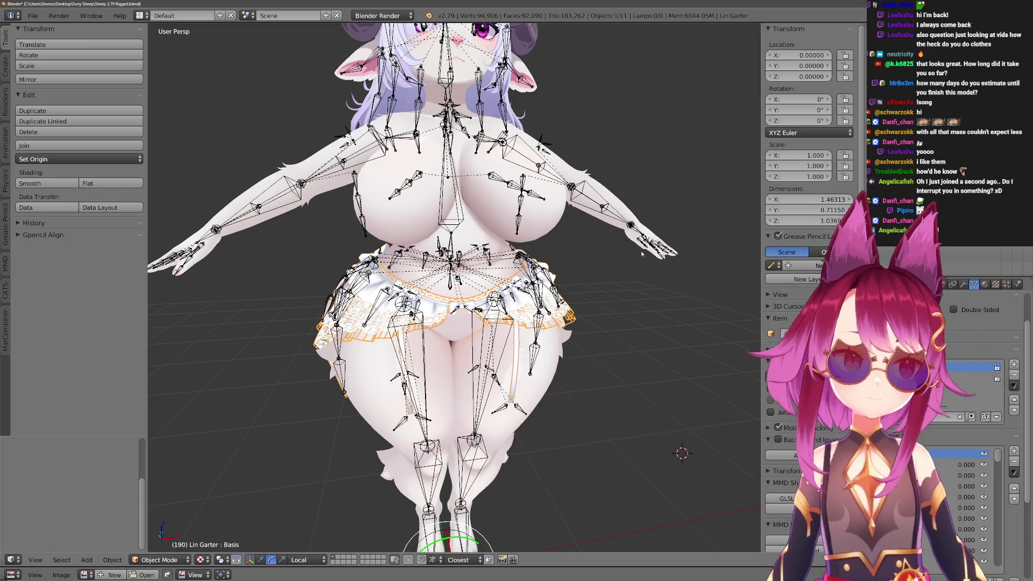
{"action": "key", "text": "a"}
{"action": "scroll", "coordinate": [455, 288], "scroll_direction": "up", "scroll_amount": 5}
Undo the last change, return the armature to Pose Mode and view the waist from the front.
{"action": "key", "text": "ctrl+Tab"}
{"action": "key", "text": "ctrl+Tab"}
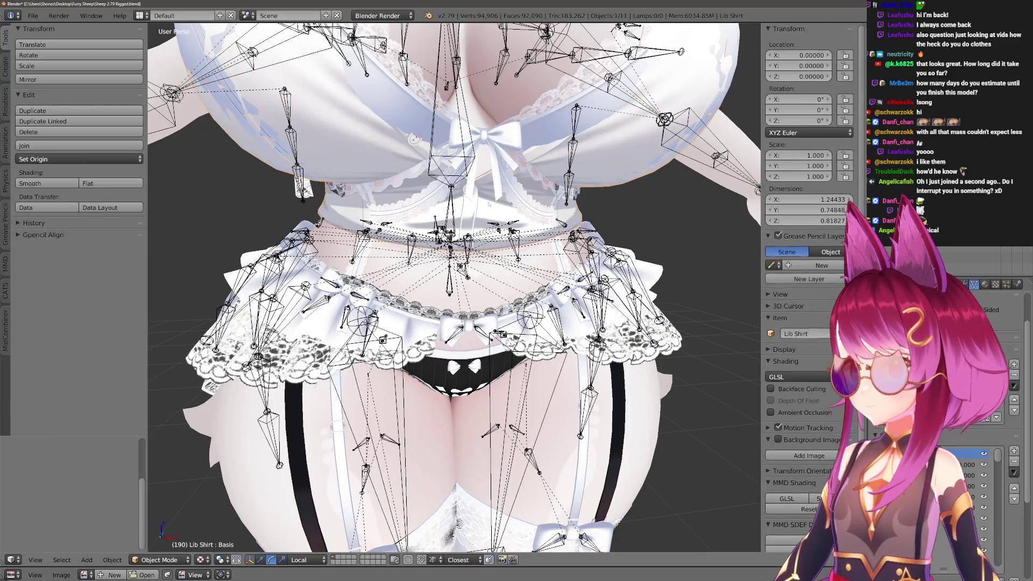
{"action": "scroll", "coordinate": [455, 287], "scroll_direction": "up", "scroll_amount": 3}
{"action": "key", "text": "ctrl+z"}
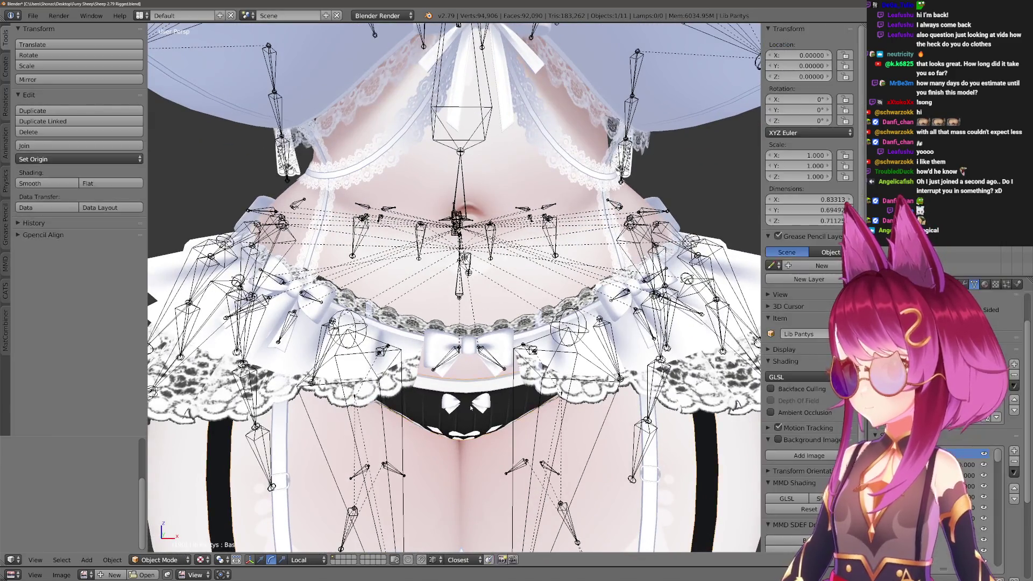
{"action": "key", "text": "ctrl+Tab"}
{"action": "scroll", "coordinate": [454, 288], "scroll_direction": "down", "scroll_amount": 4}
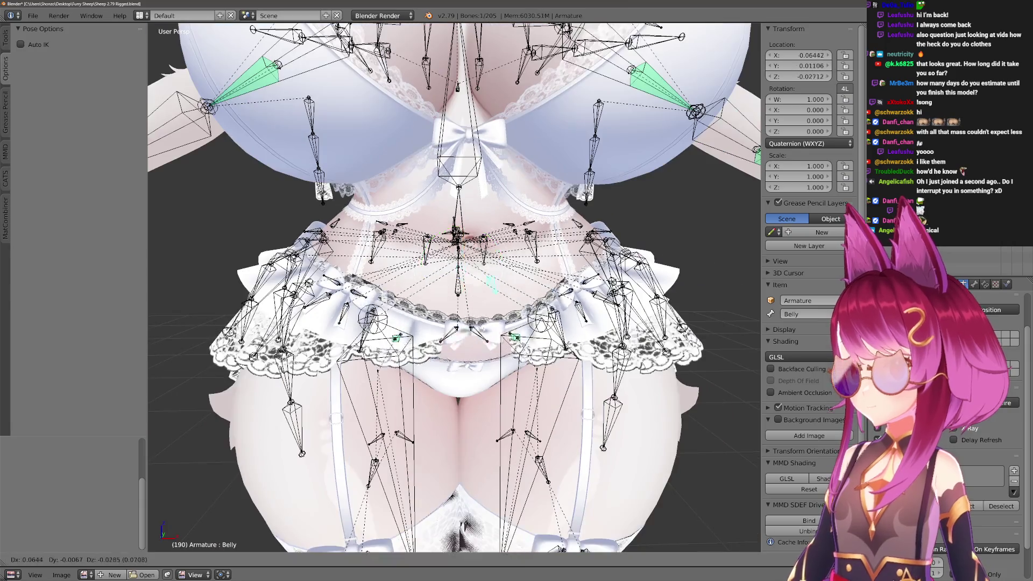
{"action": "scroll", "coordinate": [455, 287], "scroll_direction": "up", "scroll_amount": 1}
{"action": "key", "text": "KP_4"}
{"action": "key", "text": "KP_4"}
{"action": "key", "text": "KP_4"}
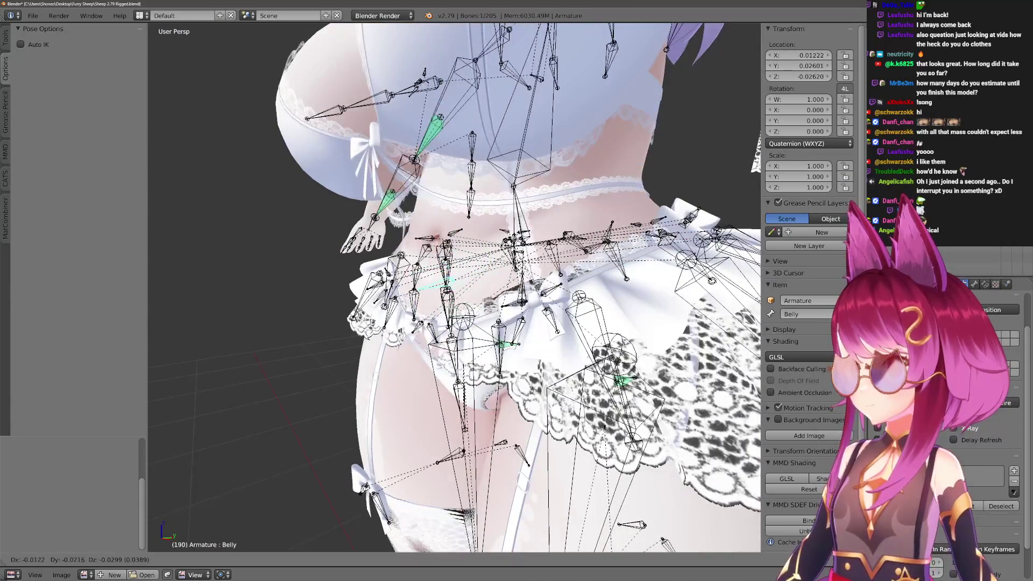
{"action": "key", "text": "KP_8"}
{"action": "key", "text": "KP_8"}
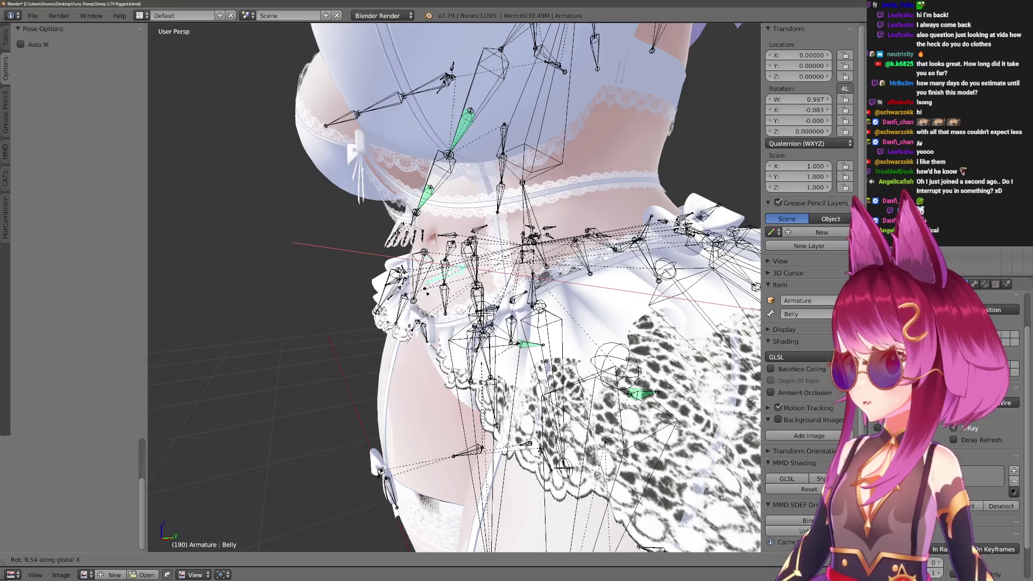
{"action": "key", "text": "KP_6"}
{"action": "key", "text": "KP_6"}
Move the Belly bone to test the waist deformation, comparing against the DressBowTie.R bone.
{"action": "key", "text": "g"}
{"action": "key", "text": "KP_6"}
{"action": "key", "text": "KP_6"}
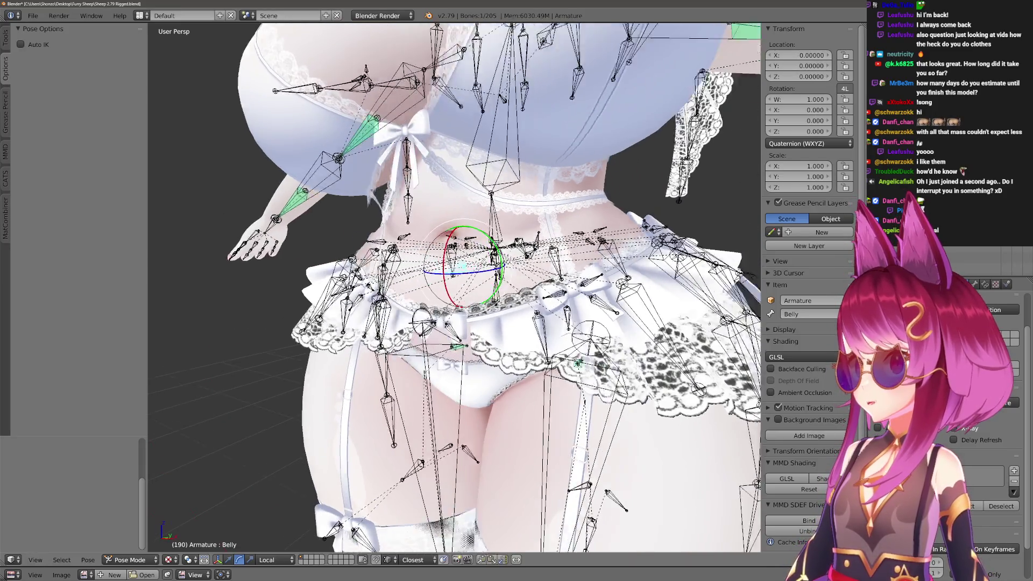
{"action": "key", "text": "KP_6"}
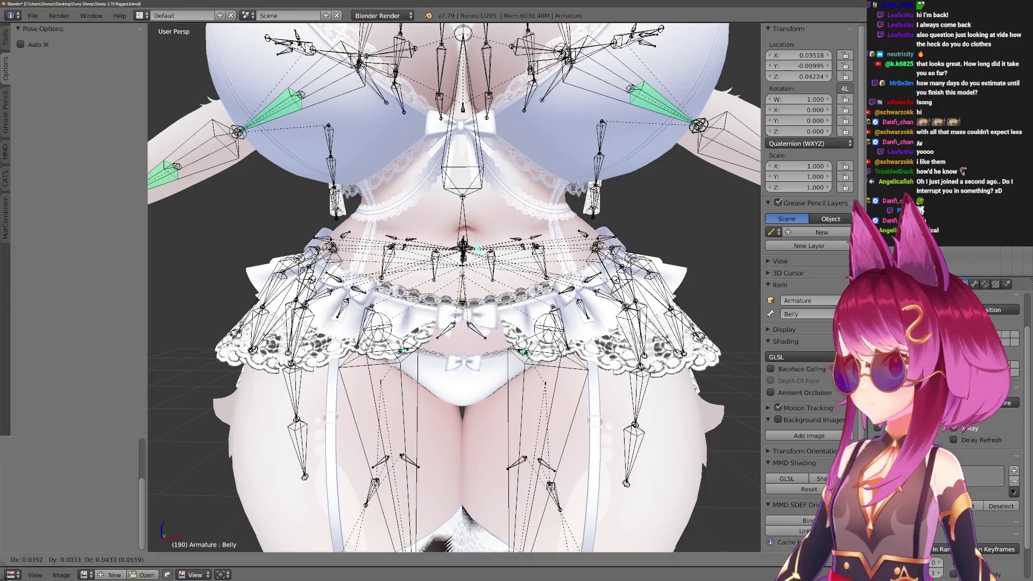
{"action": "key", "text": "Return"}
{"action": "scroll", "coordinate": [455, 288], "scroll_direction": "up", "scroll_amount": 2}
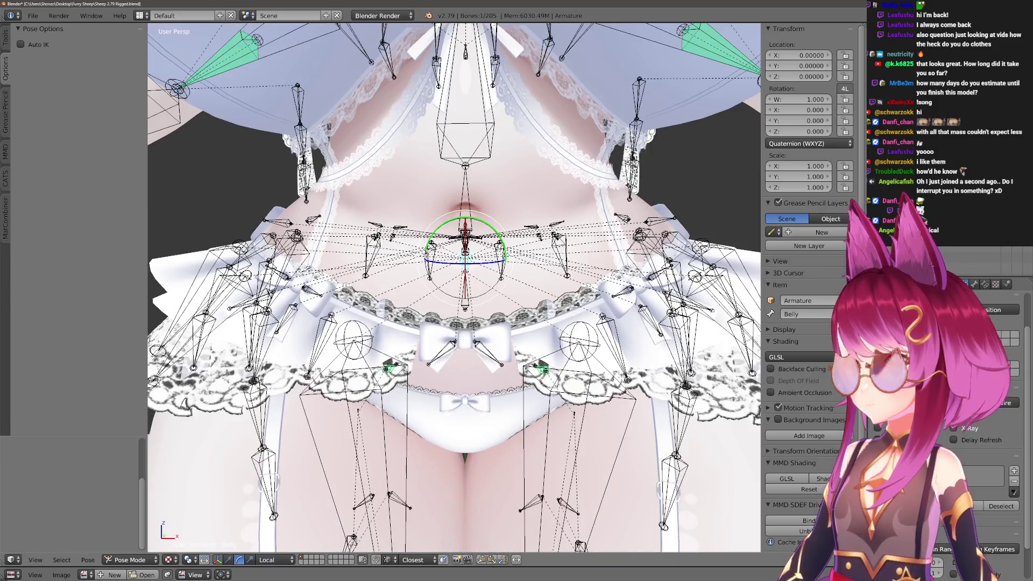
{"action": "right_click", "coordinate": [444, 350]}
{"action": "key", "text": "g"}
{"action": "right_click", "coordinate": [430, 355]}
{"action": "key", "text": "g"}
{"action": "key", "text": "KP_6"}
{"action": "key", "text": "KP_6"}
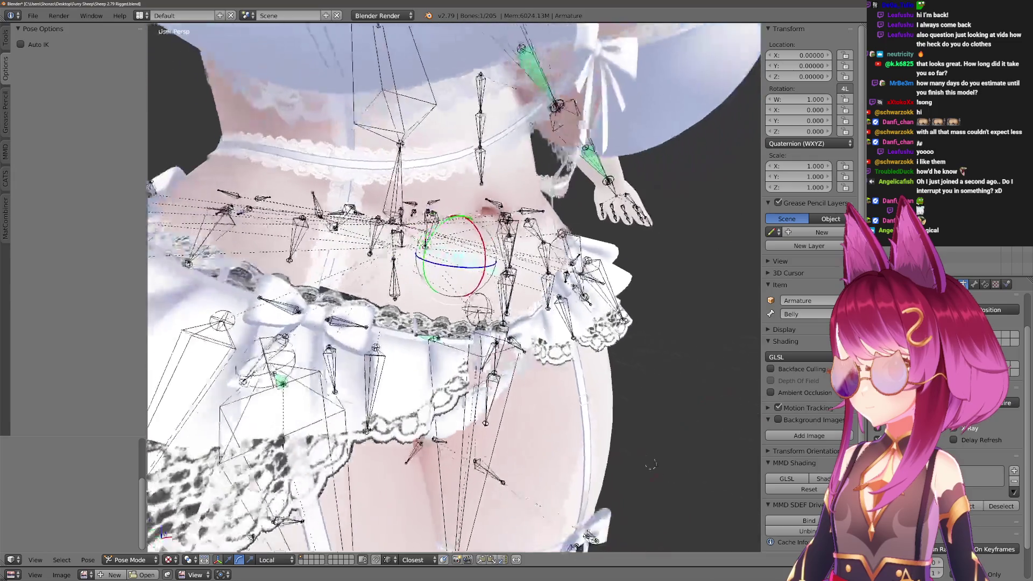
{"action": "key", "text": "KP_4"}
{"action": "key", "text": "KP_4"}
{"action": "key", "text": "Return"}
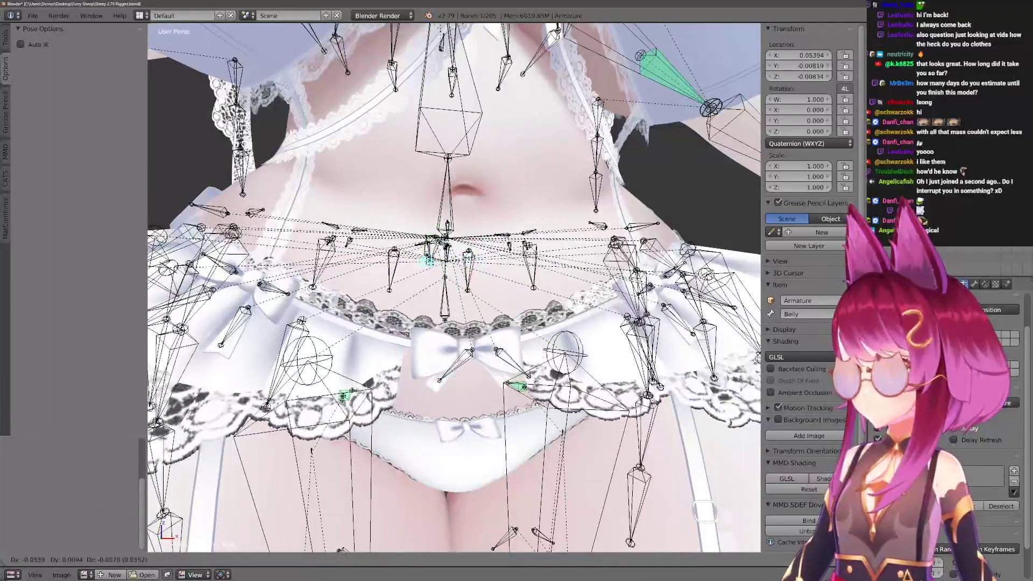
Recheck the DressBowTie.R and Belly bones from side and front, then return to Object Mode.
{"action": "right_click", "coordinate": [455, 365]}
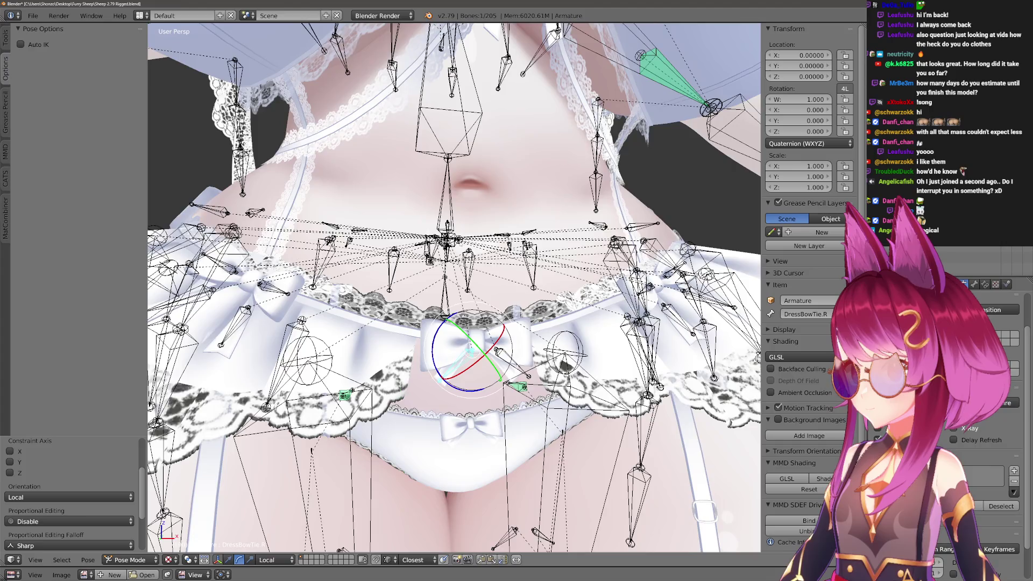
{"action": "key", "text": "KP_6"}
{"action": "key", "text": "KP_6"}
{"action": "right_click", "coordinate": [500, 295]}
{"action": "key", "text": "KP_4"}
{"action": "key", "text": "KP_4"}
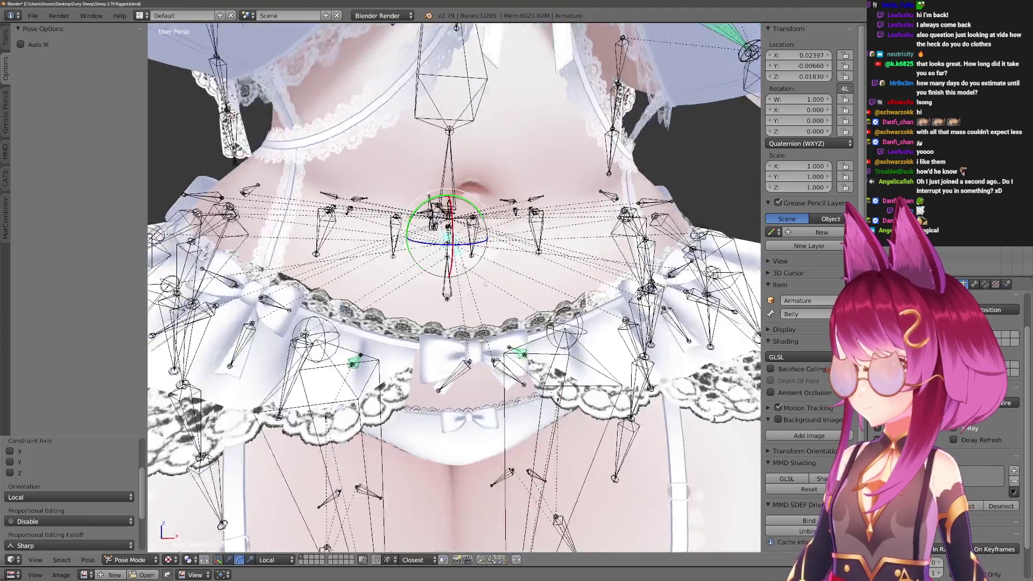
{"action": "key", "text": "KP_6"}
{"action": "key", "text": "KP_6"}
{"action": "scroll", "coordinate": [500, 295], "scroll_direction": "down", "scroll_amount": 8}
{"action": "key", "text": "ctrl+Tab"}
{"action": "scroll", "coordinate": [454, 288], "scroll_direction": "down", "scroll_amount": 5}
Deselect everything and save the blend file over the existing one.
{"action": "key", "text": "a"}
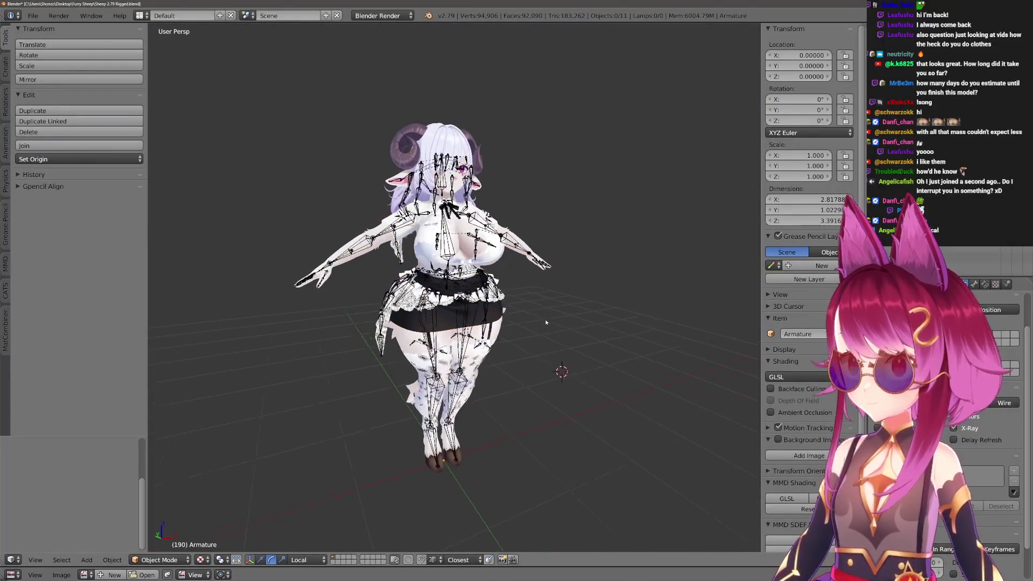
{"action": "key", "text": "ctrl+s"}
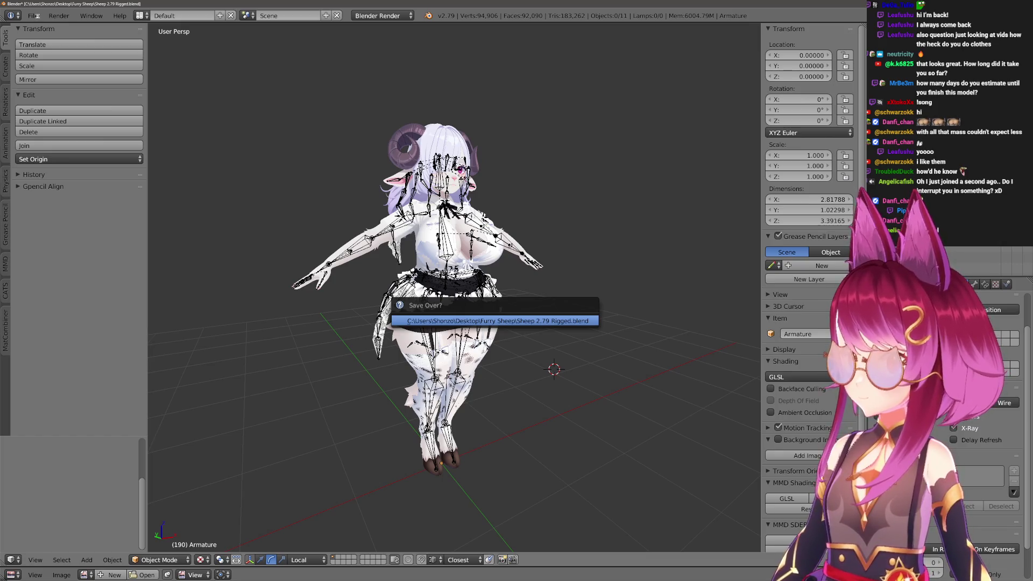
{"action": "key", "text": "Return"}
Export the model as FBX, overwriting Sheep.fbx, and return to Unity.
{"action": "left_click", "coordinate": [34, 16]}
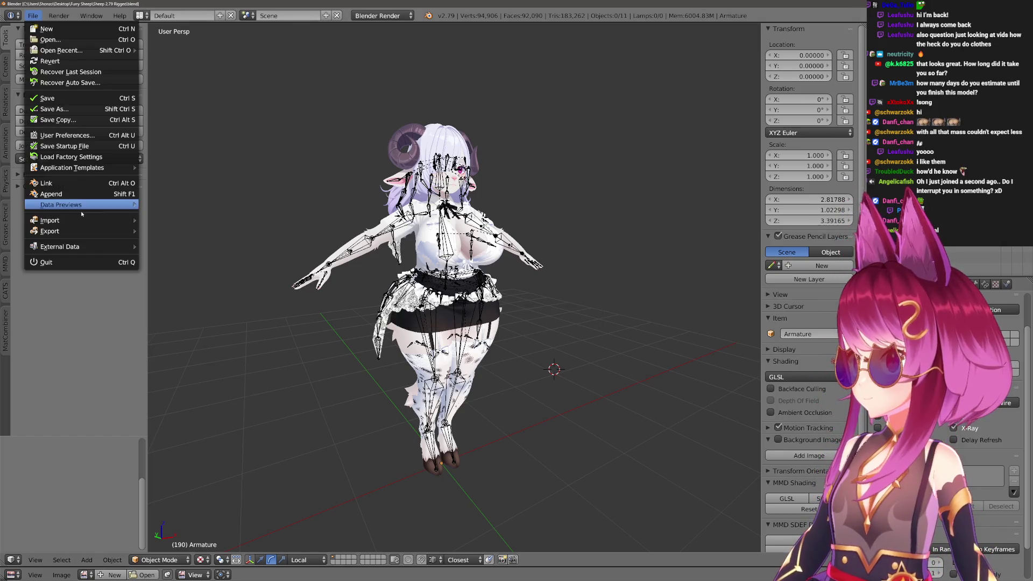
{"action": "mouse_move", "coordinate": [109, 233]}
{"action": "left_click", "coordinate": [170, 263]}
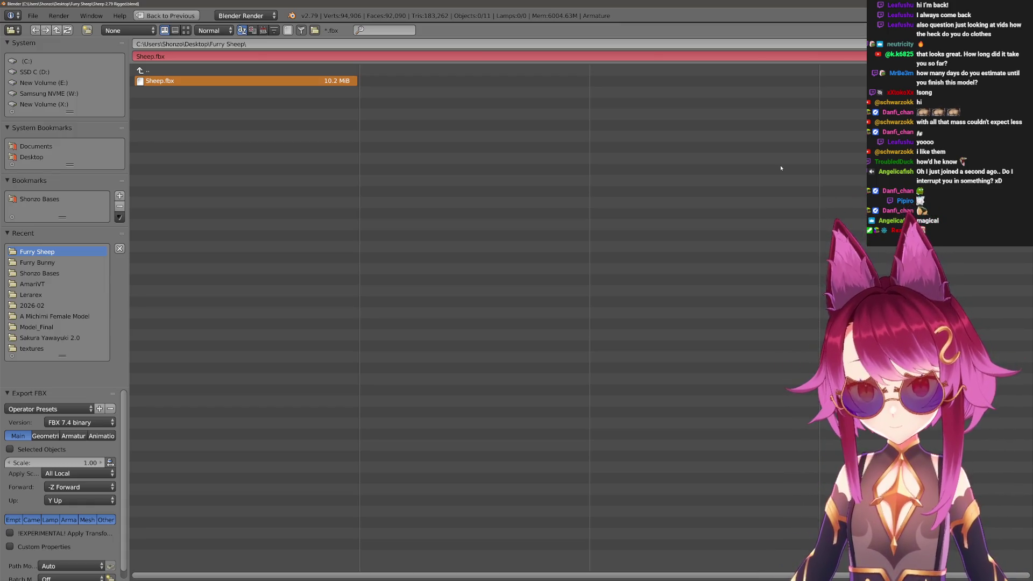
{"action": "key", "text": "Return"}
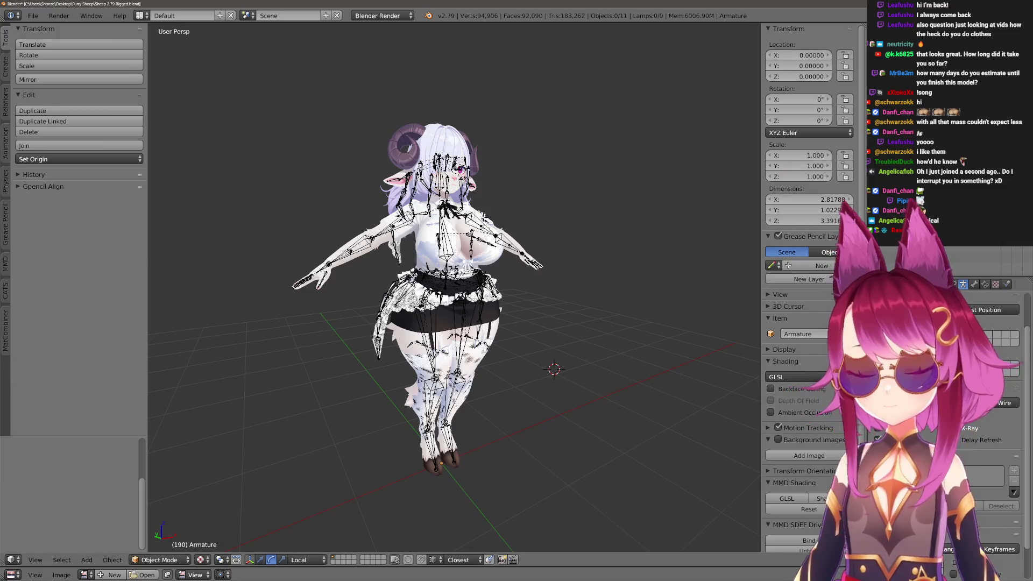
{"action": "key", "text": "alt+Tab"}
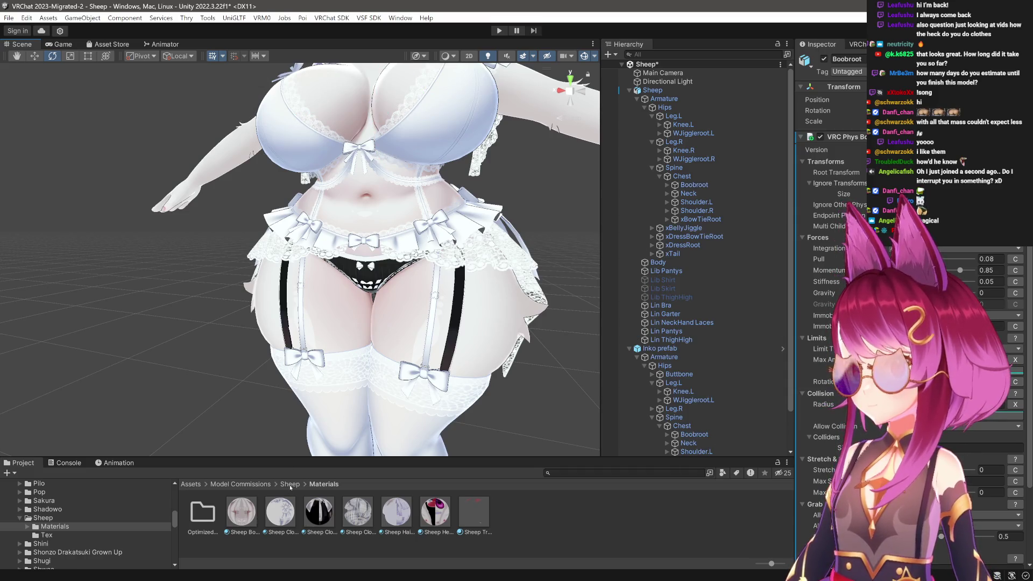
Toggle the Boobroot object's active checkbox off and on repeatedly, leaving it enabled.
{"action": "left_click", "coordinate": [667, 270]}
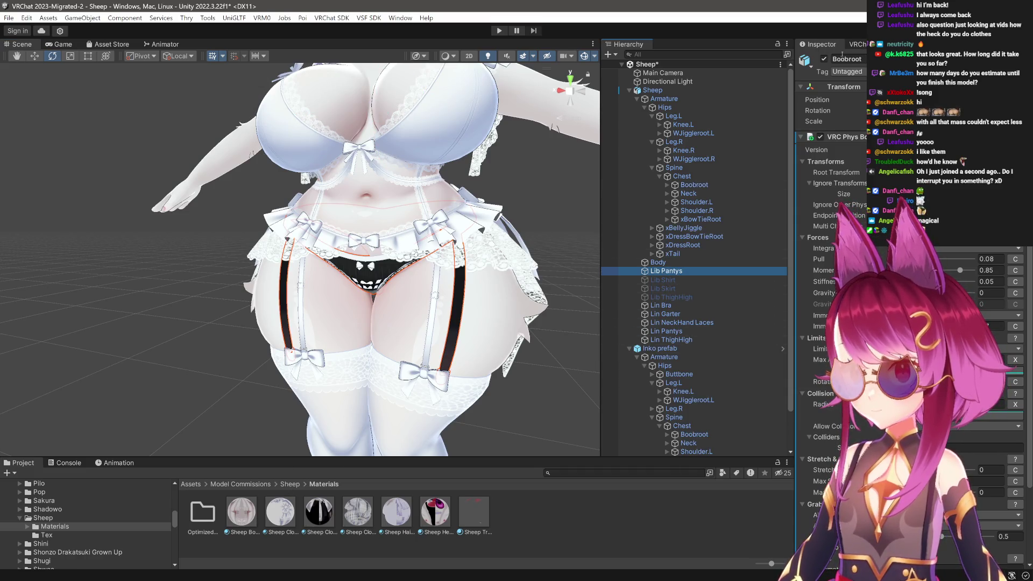
{"action": "left_click", "coordinate": [824, 59]}
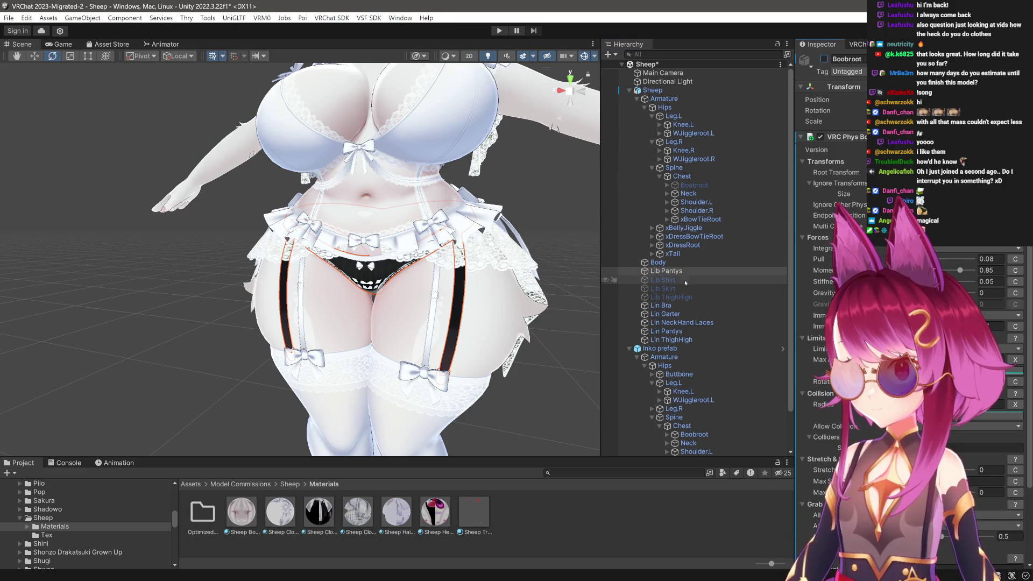
{"action": "left_click_drag", "start_coordinate": [486, 280], "coordinate": [462, 269]}
{"action": "left_click", "coordinate": [699, 270]}
{"action": "left_click", "coordinate": [823, 59]}
{"action": "left_click", "coordinate": [823, 60]}
{"action": "scroll", "coordinate": [341, 269], "scroll_direction": "down", "scroll_amount": 3}
{"action": "mouse_move", "coordinate": [341, 269]}
{"action": "left_mouse_down"}
{"action": "mouse_move", "coordinate": [341, 293]}
{"action": "mouse_move", "coordinate": [569, 303]}
{"action": "left_mouse_up"}
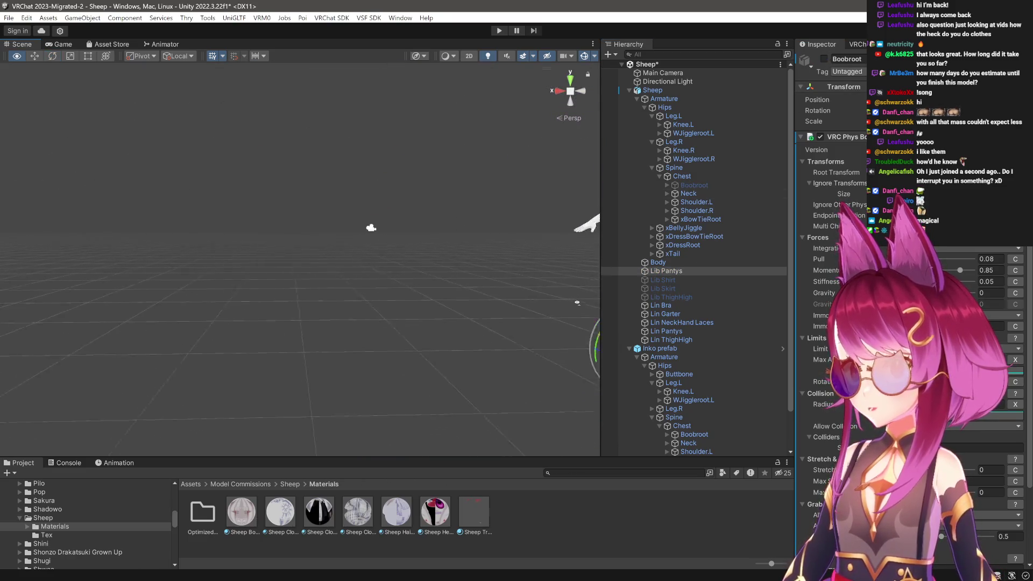
{"action": "scroll", "coordinate": [307, 227], "scroll_direction": "up", "scroll_amount": 5}
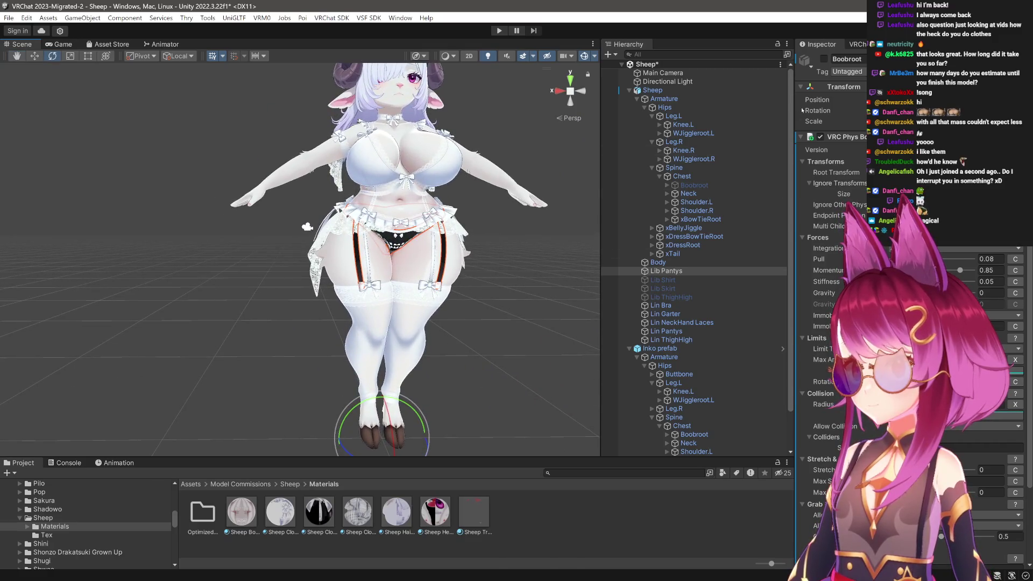
{"action": "left_click", "coordinate": [824, 59]}
{"action": "left_click", "coordinate": [824, 59]}
{"action": "left_click", "coordinate": [823, 59]}
{"action": "left_click", "coordinate": [824, 60]}
{"action": "left_click", "coordinate": [823, 59]}
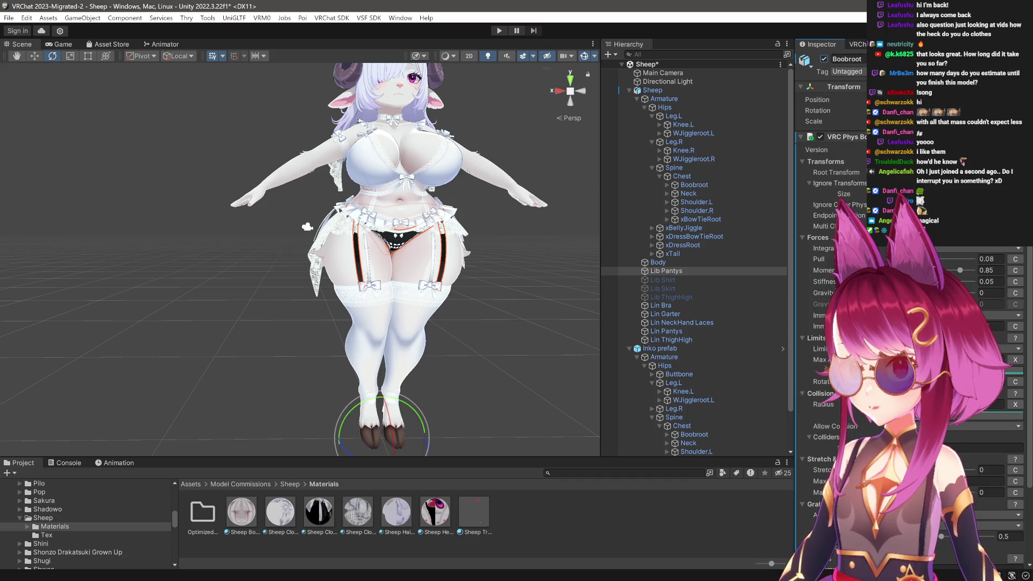
Deactivate the black Lib Pantys mesh and select the Sheep model asset in its folder.
{"action": "left_click", "coordinate": [666, 271]}
{"action": "left_click", "coordinate": [823, 59]}
{"action": "mouse_move", "coordinate": [257, 226]}
{"action": "left_mouse_down"}
{"action": "mouse_move", "coordinate": [345, 200]}
{"action": "mouse_move", "coordinate": [471, 295]}
{"action": "mouse_move", "coordinate": [463, 291]}
{"action": "left_mouse_up"}
{"action": "left_click", "coordinate": [43, 517]}
{"action": "left_click", "coordinate": [280, 511]}
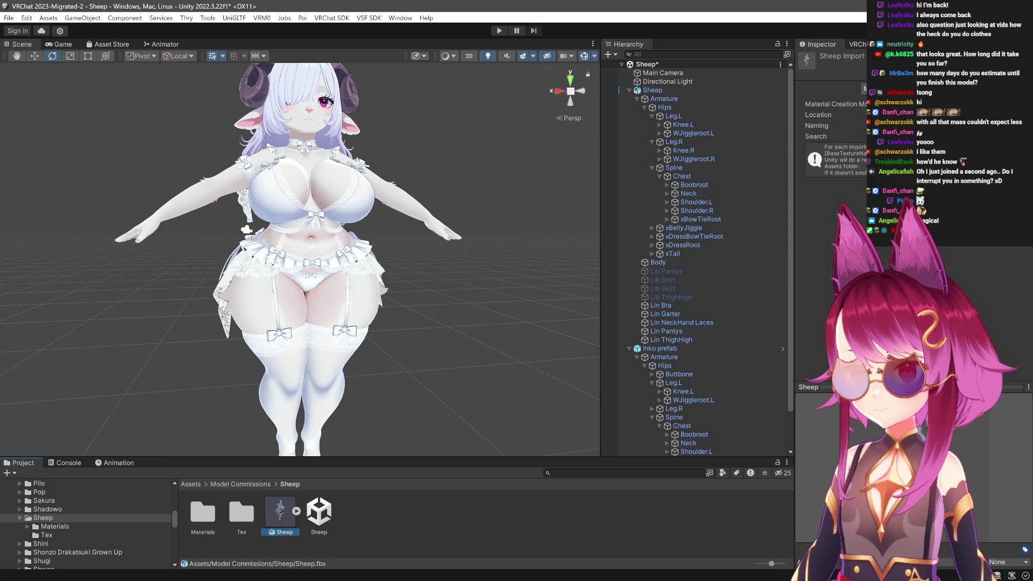
Collapse the Leg.L, Leg.R and Spine branches and select the xBellyJiggle bone.
{"action": "scroll", "coordinate": [246, 230], "scroll_direction": "up", "scroll_amount": 6}
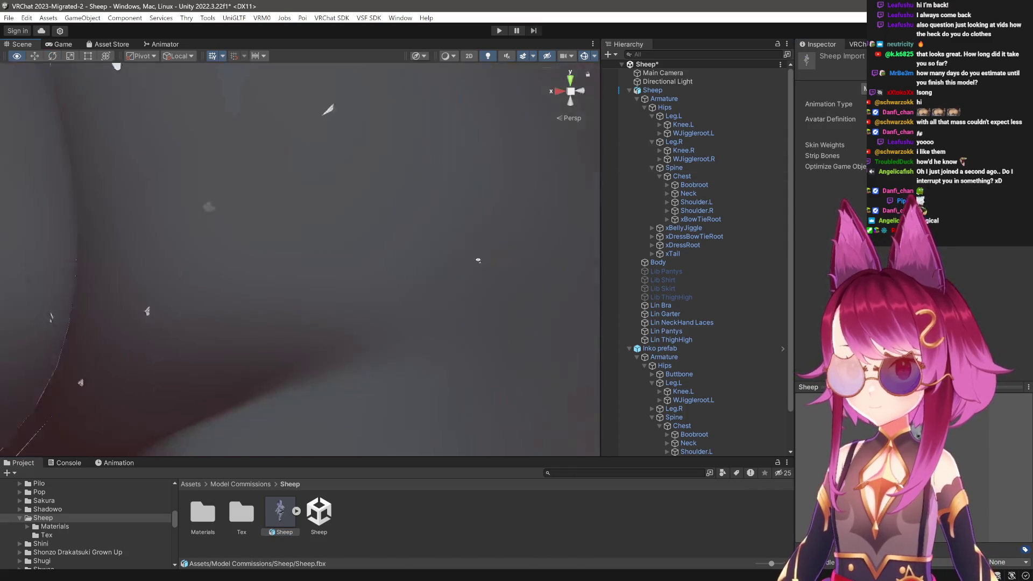
{"action": "scroll", "coordinate": [473, 261], "scroll_direction": "down", "scroll_amount": 3}
{"action": "left_click_drag", "start_coordinate": [473, 262], "coordinate": [501, 275]}
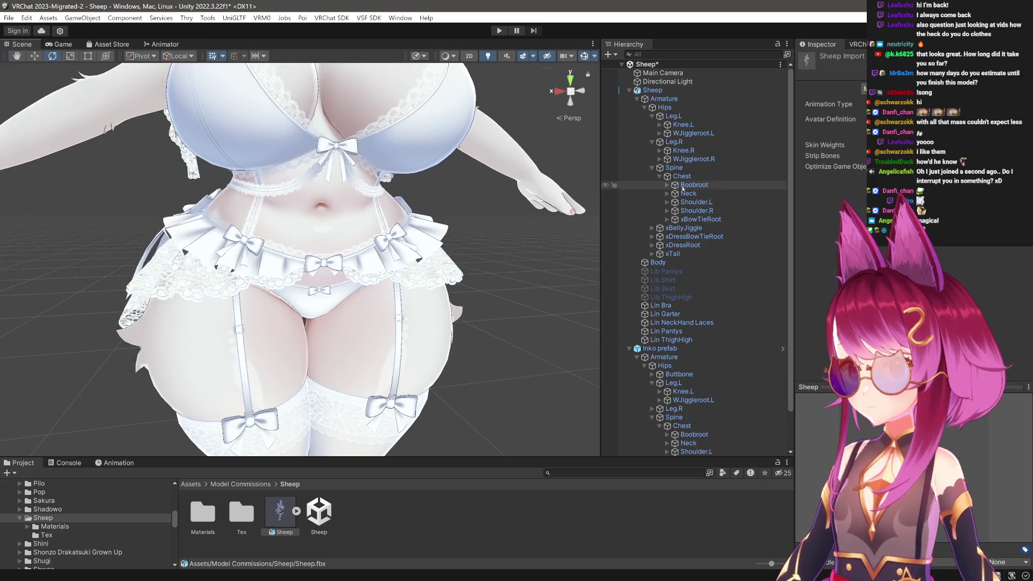
{"action": "left_click", "coordinate": [652, 116]}
{"action": "left_click", "coordinate": [652, 124]}
{"action": "left_click", "coordinate": [652, 133]}
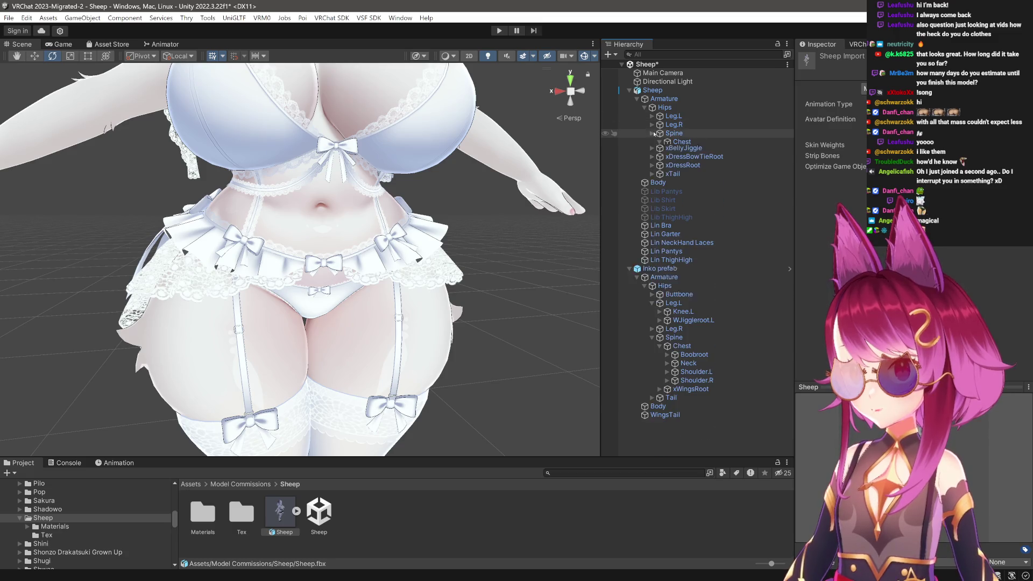
{"action": "left_click", "coordinate": [684, 142]}
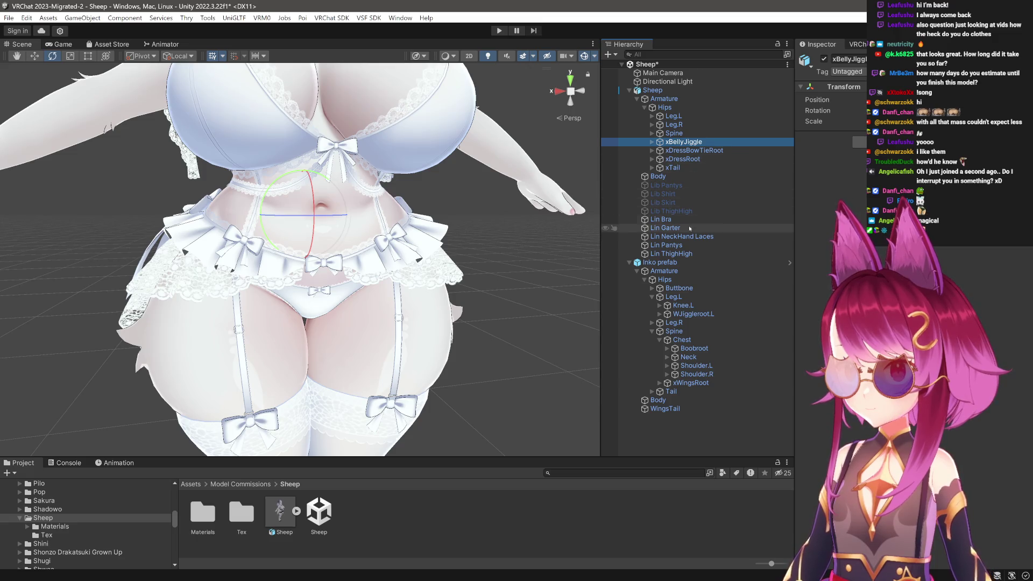
Check Boobroot's VRC Phys Bone, then bring up xBellyJiggle's component paste options.
{"action": "left_click", "coordinate": [652, 133]}
{"action": "left_click", "coordinate": [691, 151]}
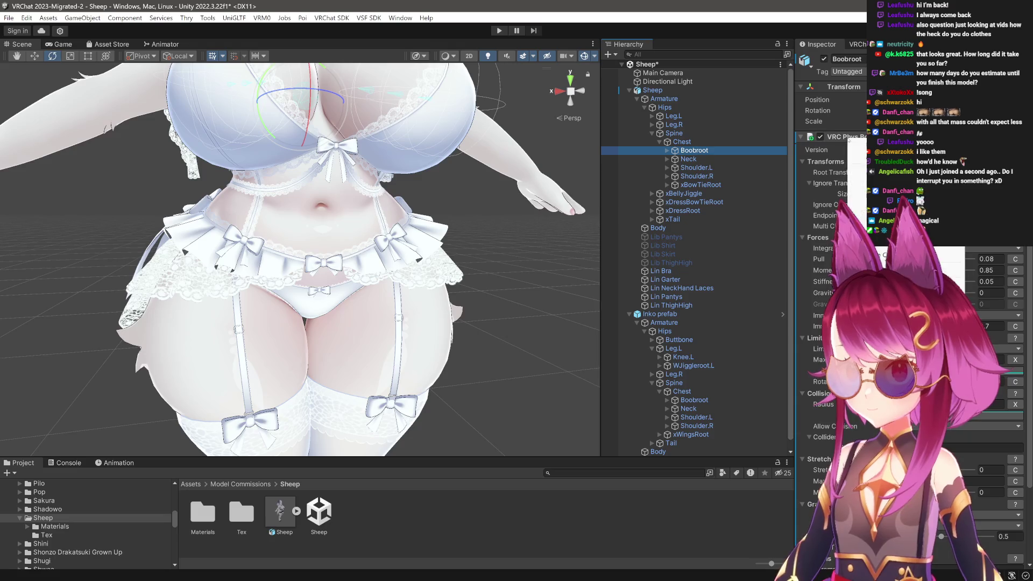
{"action": "left_click", "coordinate": [684, 194]}
{"action": "right_click", "coordinate": [744, 175]}
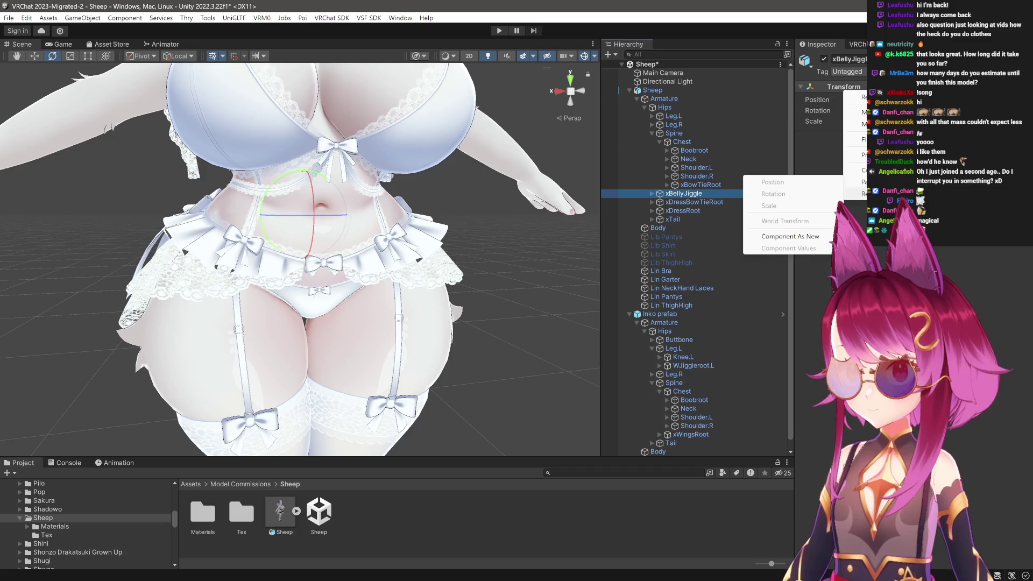
Paste Boobroot's VRC Phys Bone onto xBellyJiggle as new, set Radius 0.2, and enter play mode.
{"action": "left_click", "coordinate": [764, 235]}
{"action": "mouse_move", "coordinate": [538, 258]}
{"action": "left_mouse_down"}
{"action": "mouse_move", "coordinate": [577, 260]}
{"action": "mouse_move", "coordinate": [302, 280]}
{"action": "left_mouse_up"}
{"action": "left_click", "coordinate": [979, 404]}
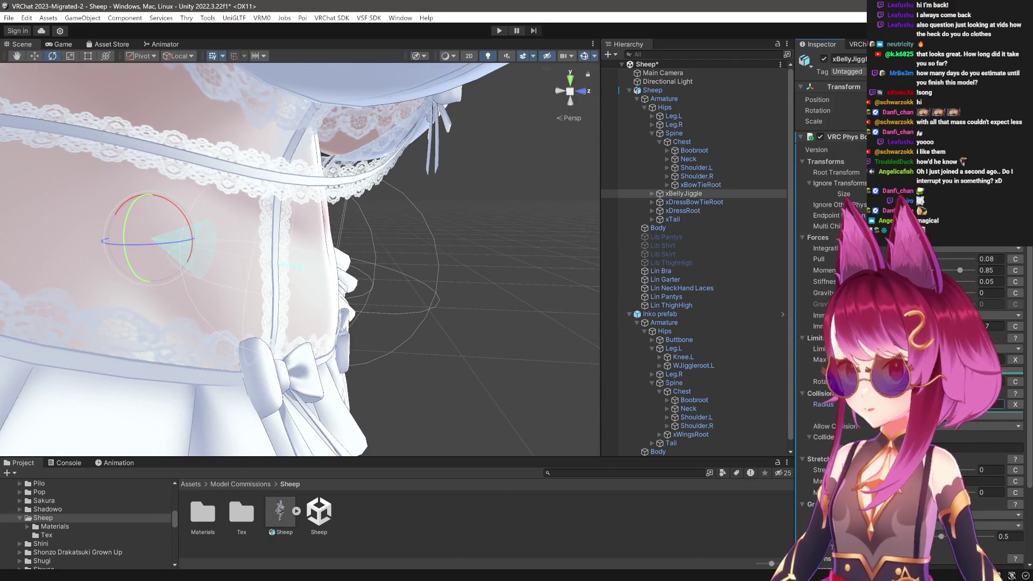
{"action": "type", "text": "0.2"}
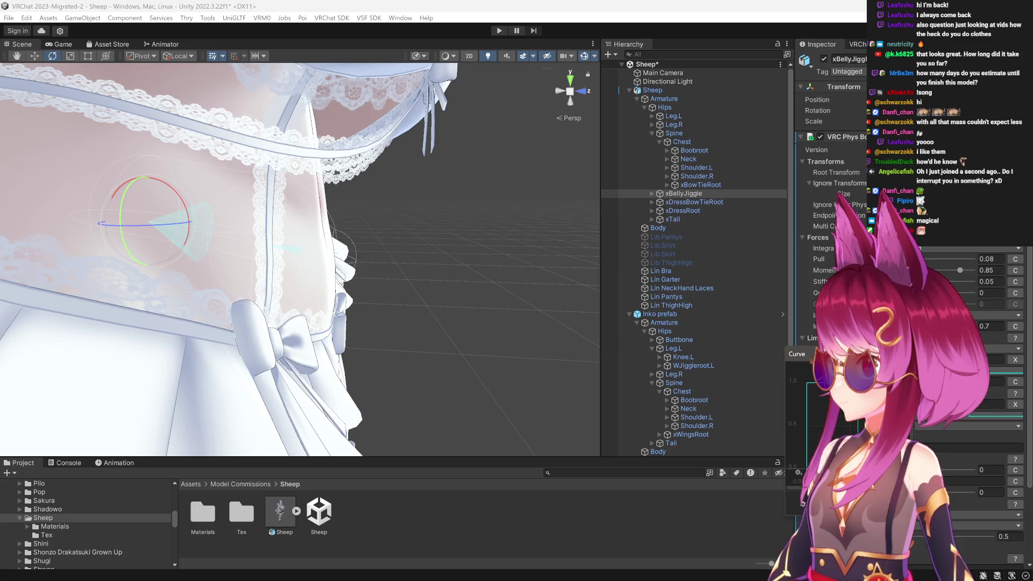
{"action": "key", "text": "ctrl+p"}
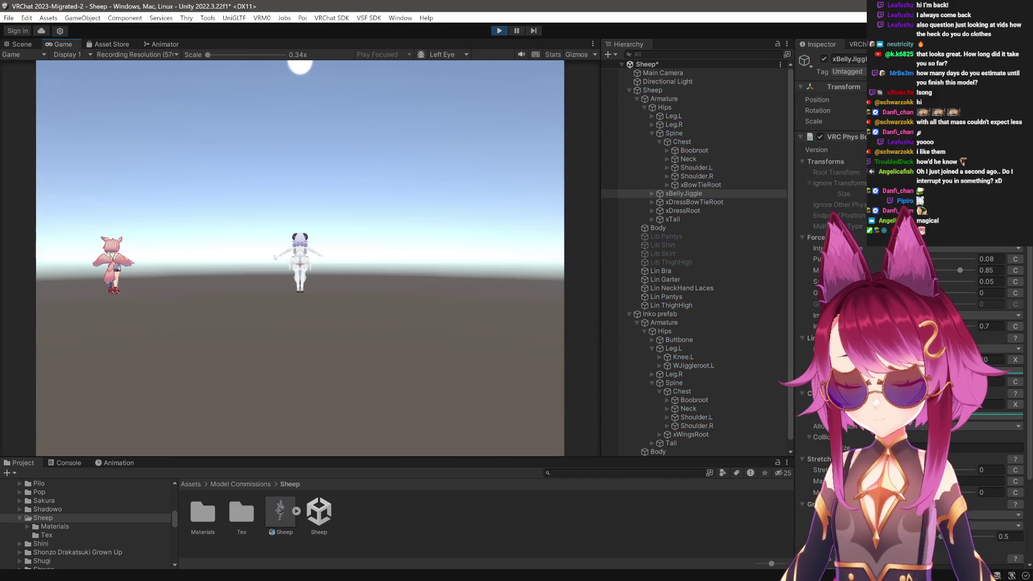
Back in the Scene view, select the Hips bone and orbit out to the upper body.
{"action": "left_click", "coordinate": [22, 44]}
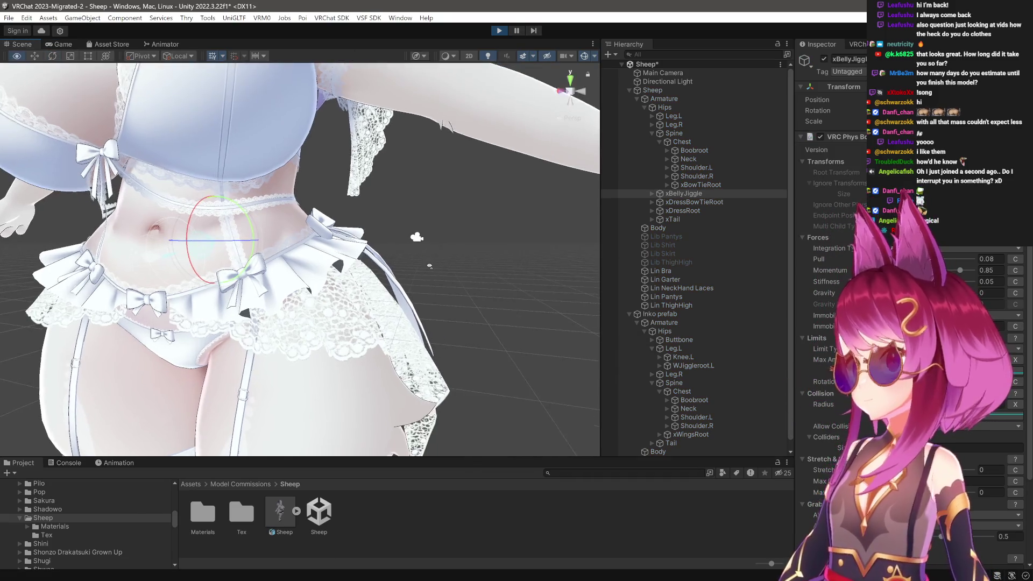
{"action": "scroll", "coordinate": [396, 328], "scroll_direction": "down", "scroll_amount": 2}
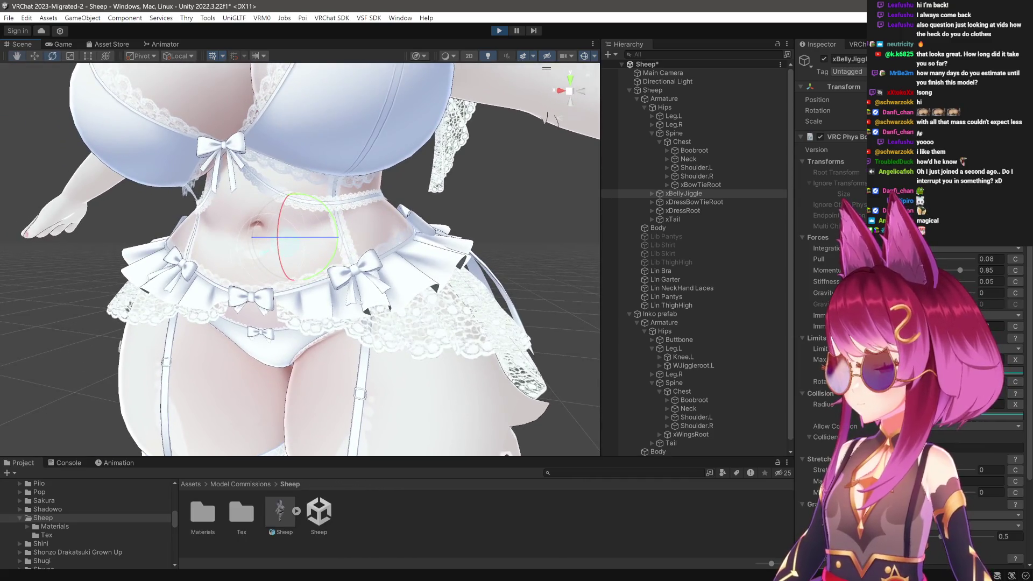
{"action": "scroll", "coordinate": [483, 358], "scroll_direction": "up", "scroll_amount": 3}
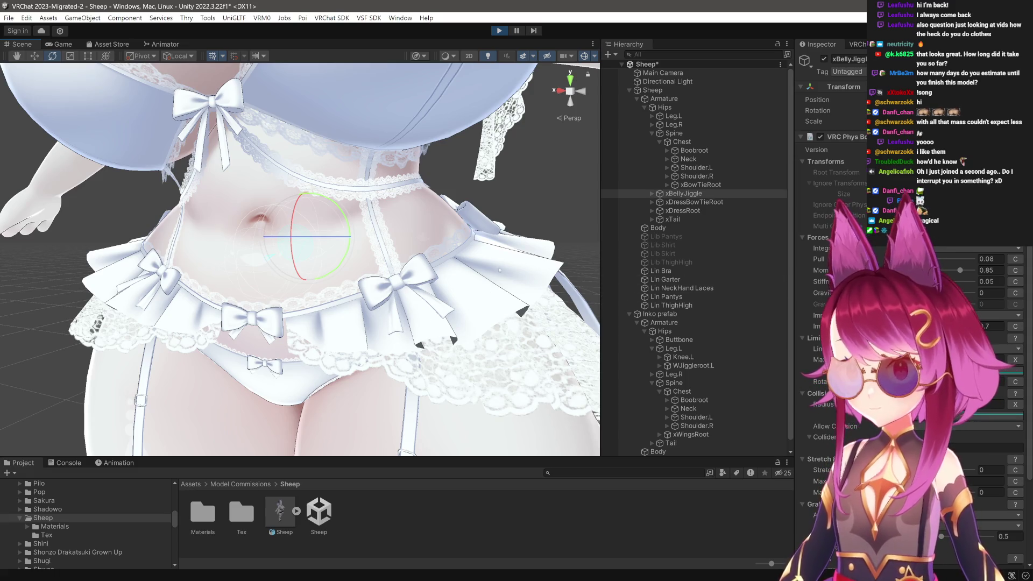
{"action": "scroll", "coordinate": [300, 260], "scroll_direction": "down", "scroll_amount": 2}
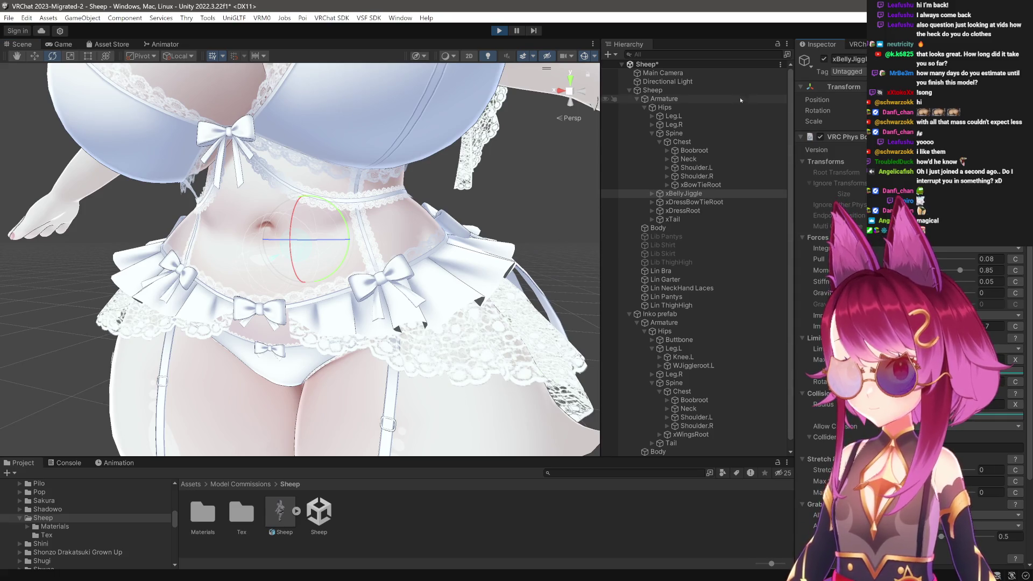
{"action": "left_click", "coordinate": [619, 109]}
{"action": "left_click_drag", "start_coordinate": [511, 167], "coordinate": [549, 220]}
Frame the waist and raise xBellyJiggle's PhysBone Momentum from 0.85 to 0.92.
{"action": "scroll", "coordinate": [307, 380], "scroll_direction": "up", "scroll_amount": 5}
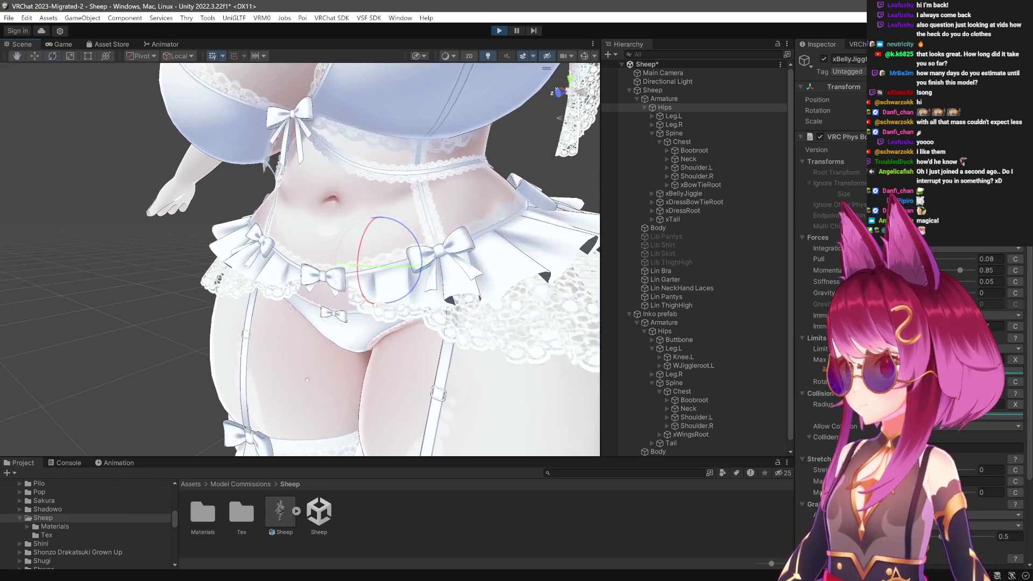
{"action": "scroll", "coordinate": [307, 379], "scroll_direction": "up", "scroll_amount": 3}
{"action": "key", "text": "w"}
{"action": "scroll", "coordinate": [347, 181], "scroll_direction": "up", "scroll_amount": 2}
{"action": "mouse_move", "coordinate": [347, 181]}
{"action": "left_mouse_down"}
{"action": "mouse_move", "coordinate": [350, 156]}
{"action": "mouse_move", "coordinate": [378, 280]}
{"action": "mouse_move", "coordinate": [237, 261]}
{"action": "mouse_move", "coordinate": [379, 200]}
{"action": "left_mouse_up"}
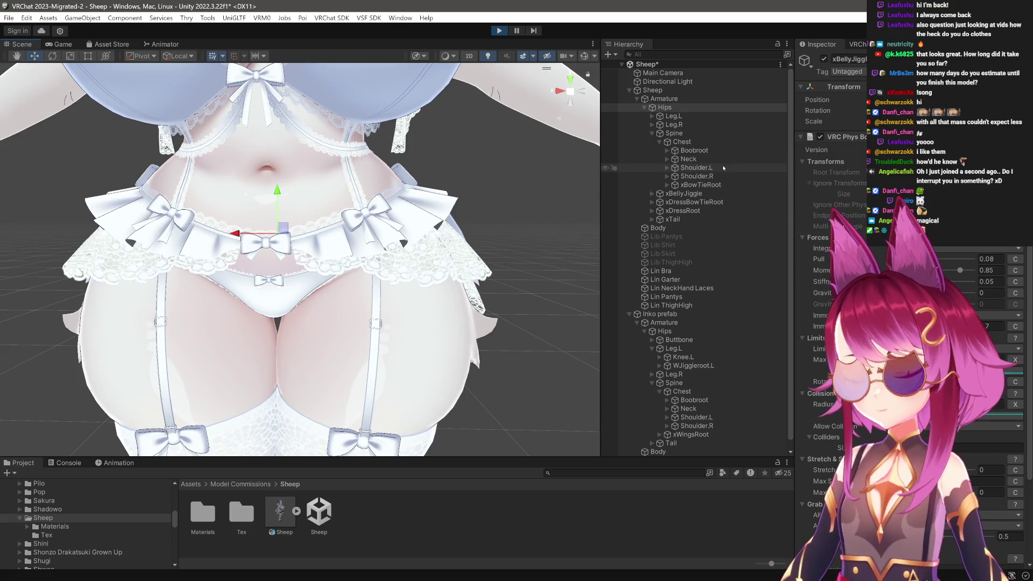
{"action": "left_click", "coordinate": [721, 196]}
{"action": "left_click", "coordinate": [997, 271]}
{"action": "type", "text": "0.92"}
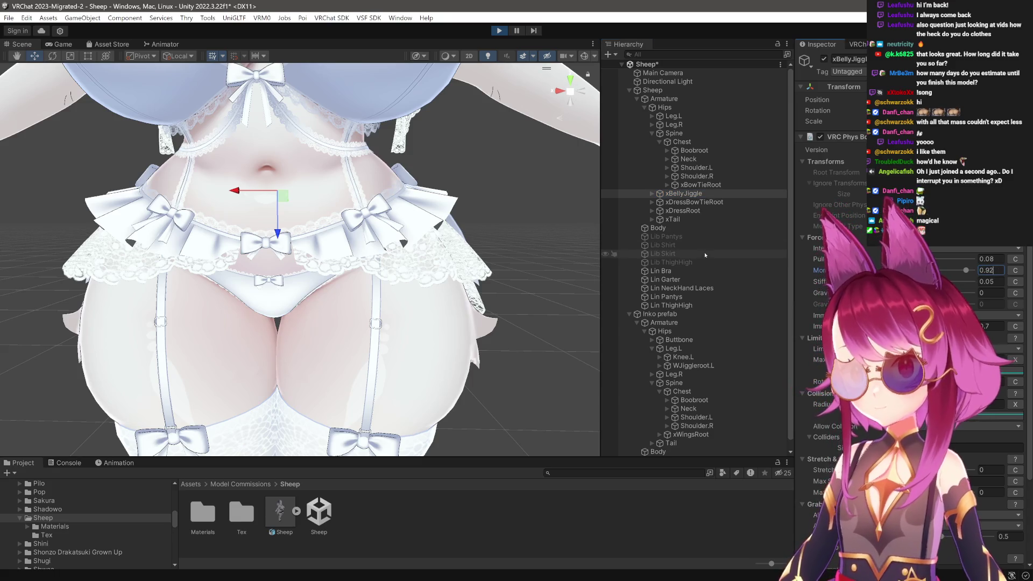
Select Hips and shift the model sideways to test the belly jiggle.
{"action": "left_click", "coordinate": [677, 109]}
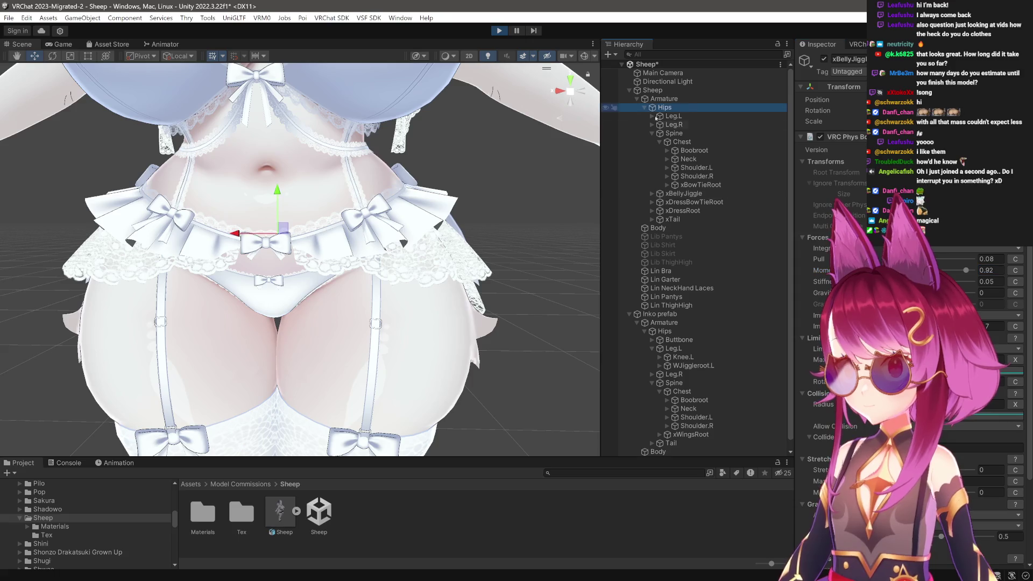
{"action": "mouse_move", "coordinate": [243, 239]}
{"action": "left_mouse_down"}
{"action": "mouse_move", "coordinate": [328, 255]}
{"action": "mouse_move", "coordinate": [393, 315]}
{"action": "mouse_move", "coordinate": [436, 282]}
{"action": "left_mouse_up"}
{"action": "left_click_drag", "start_coordinate": [581, 337], "coordinate": [591, 333]}
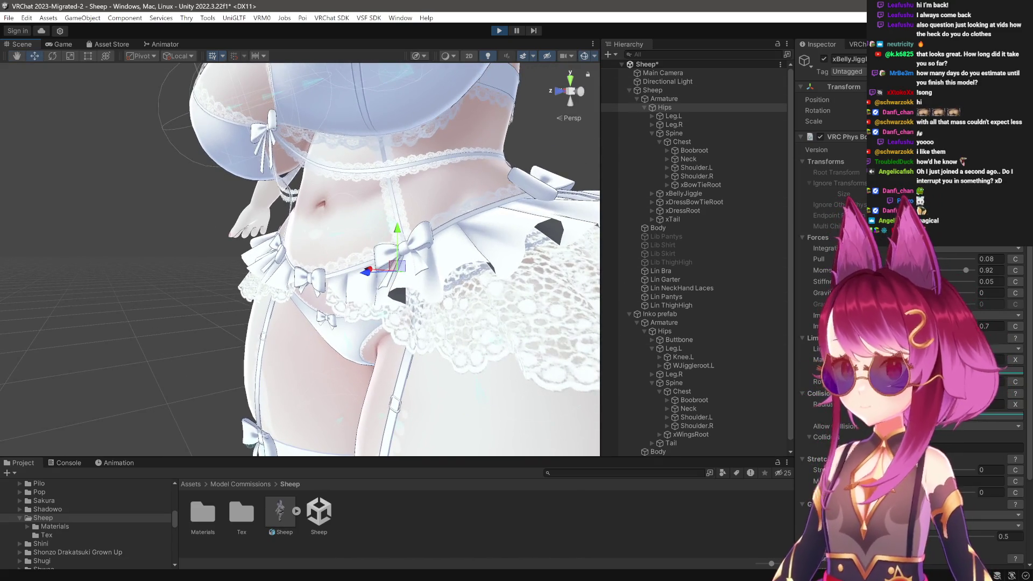
Lower the end key of the PhysBone Radius curve to about 0.73 to taper it.
{"action": "left_click", "coordinate": [1006, 371]}
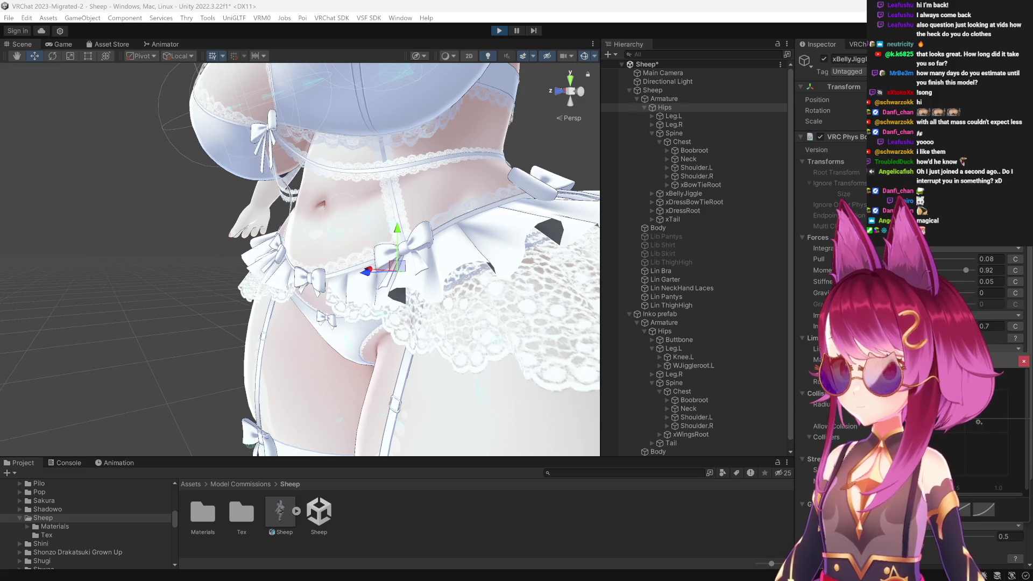
{"action": "mouse_move", "coordinate": [486, 281]}
{"action": "left_mouse_down"}
{"action": "mouse_move", "coordinate": [437, 272]}
{"action": "mouse_move", "coordinate": [474, 287]}
{"action": "mouse_move", "coordinate": [436, 316]}
{"action": "left_mouse_up"}
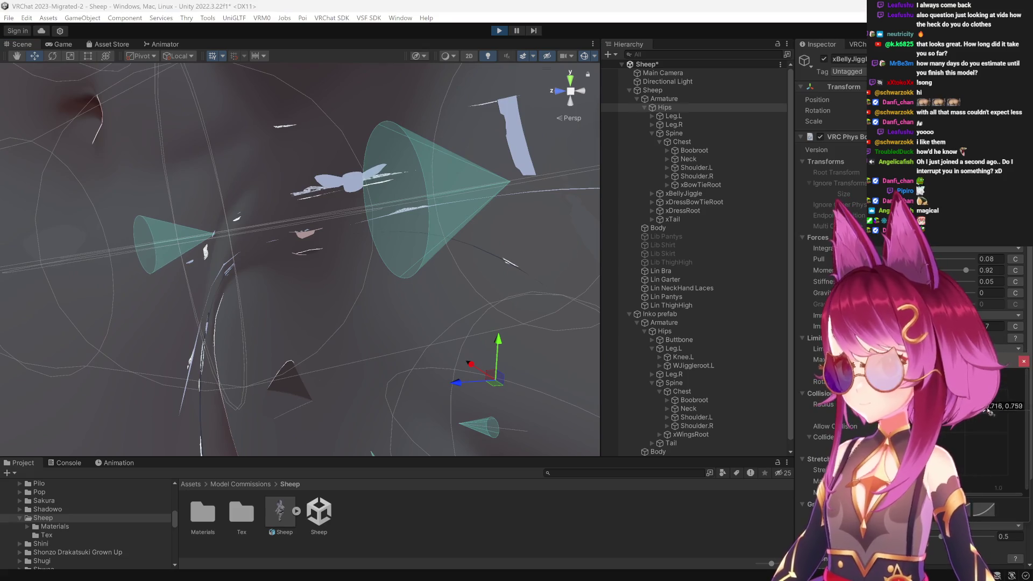
{"action": "left_click", "coordinate": [1006, 371]}
{"action": "left_click_drag", "start_coordinate": [1009, 390], "coordinate": [1014, 415]}
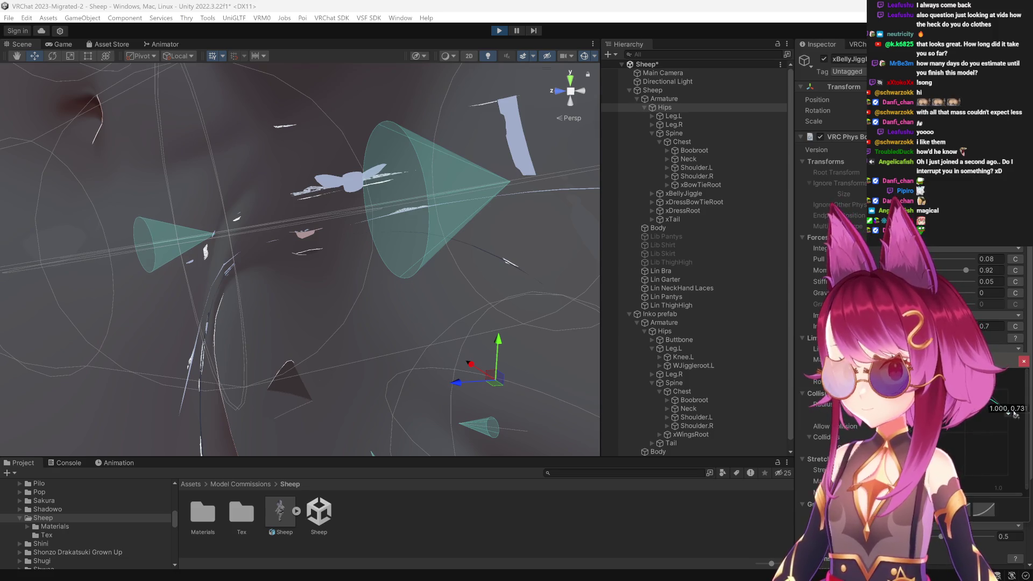
{"action": "left_click", "coordinate": [1024, 362]}
Pull the belly jiggle bone up and push the body down to test the belly jiggle.
{"action": "key", "text": "f"}
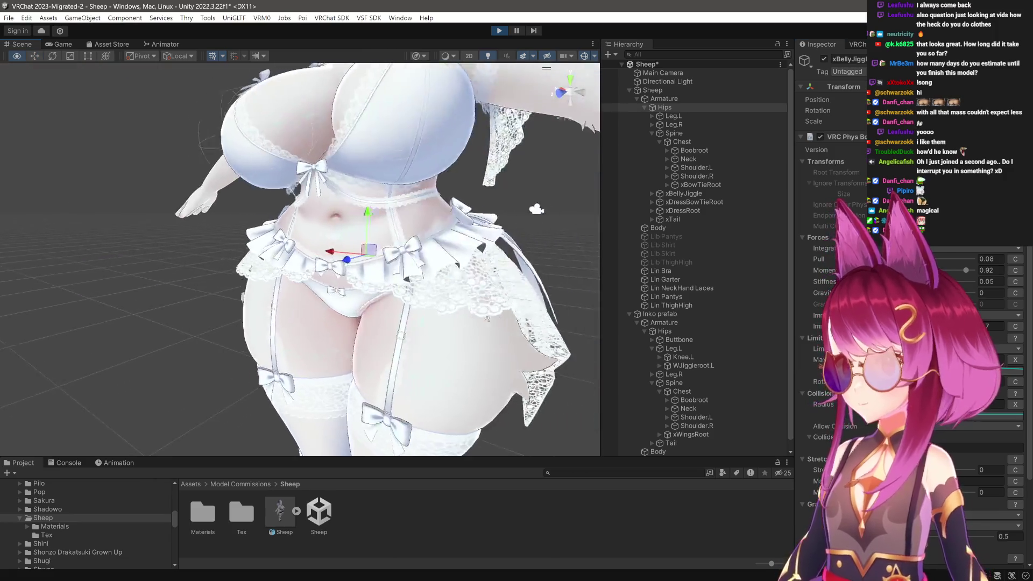
{"action": "mouse_move", "coordinate": [377, 239]}
{"action": "left_mouse_down"}
{"action": "mouse_move", "coordinate": [377, 170]}
{"action": "mouse_move", "coordinate": [562, 229]}
{"action": "mouse_move", "coordinate": [484, 232]}
{"action": "left_mouse_up"}
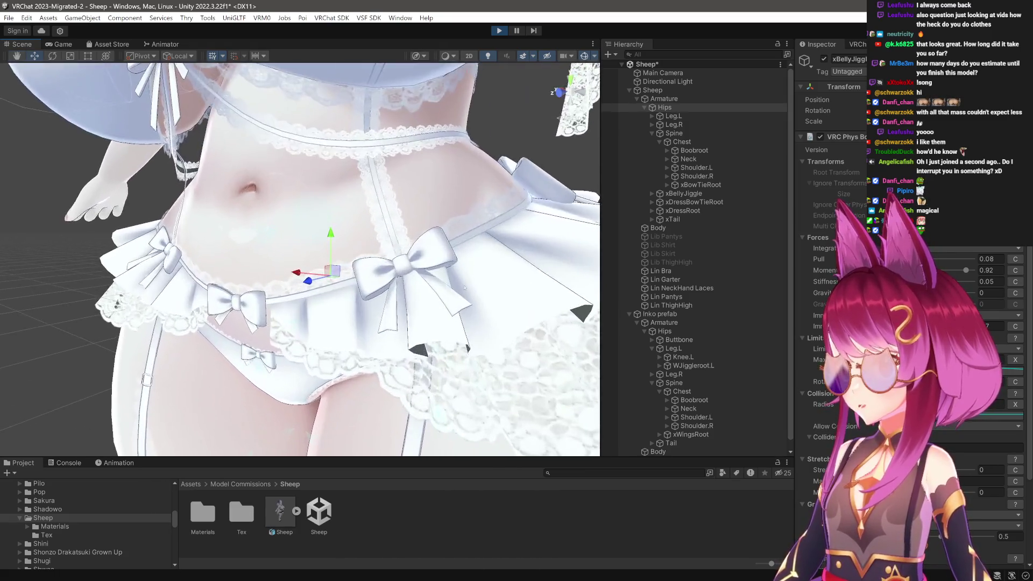
{"action": "scroll", "coordinate": [301, 259], "scroll_direction": "up", "scroll_amount": 5}
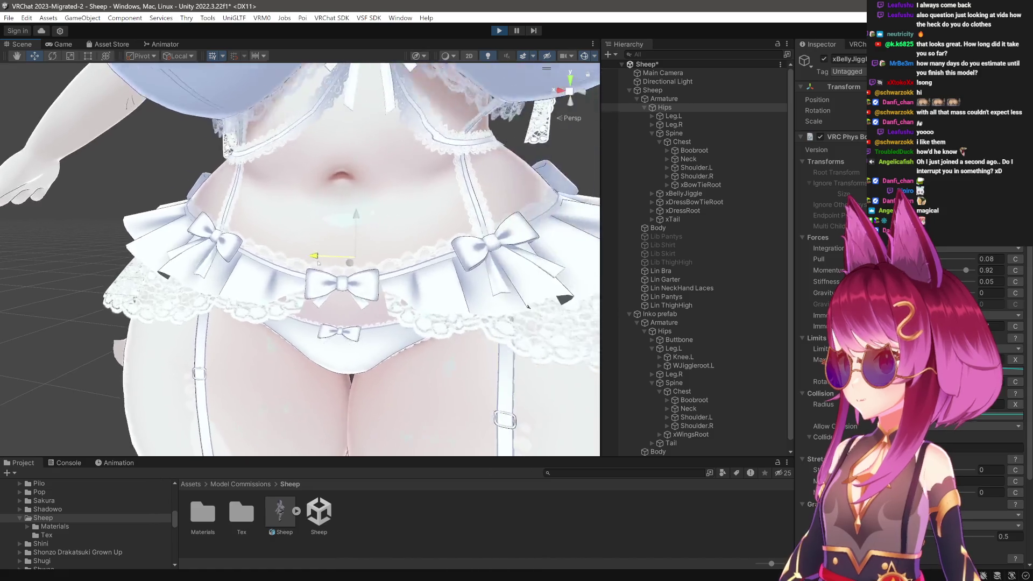
{"action": "scroll", "coordinate": [347, 270], "scroll_direction": "down", "scroll_amount": 6}
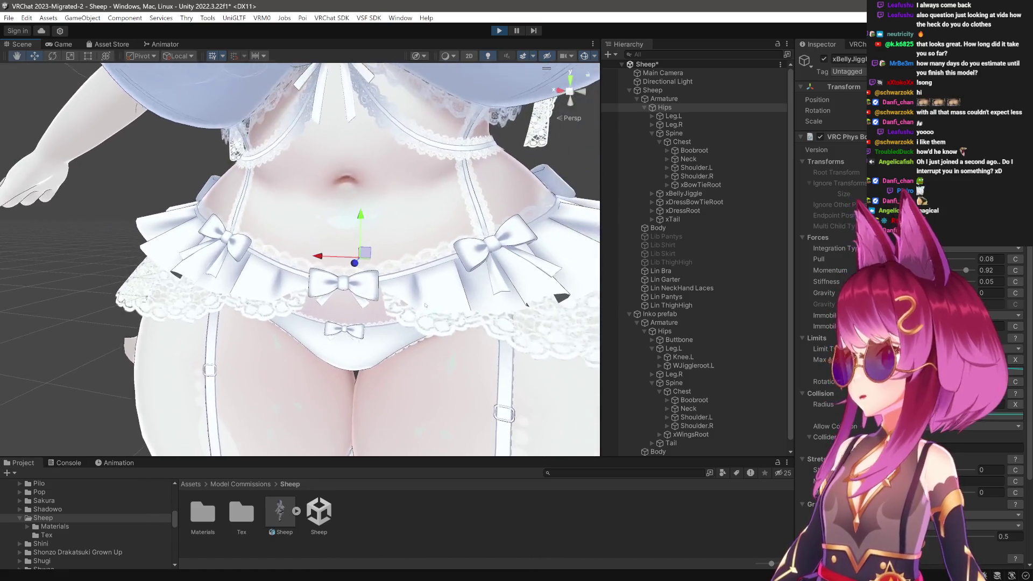
{"action": "scroll", "coordinate": [378, 296], "scroll_direction": "up", "scroll_amount": 3}
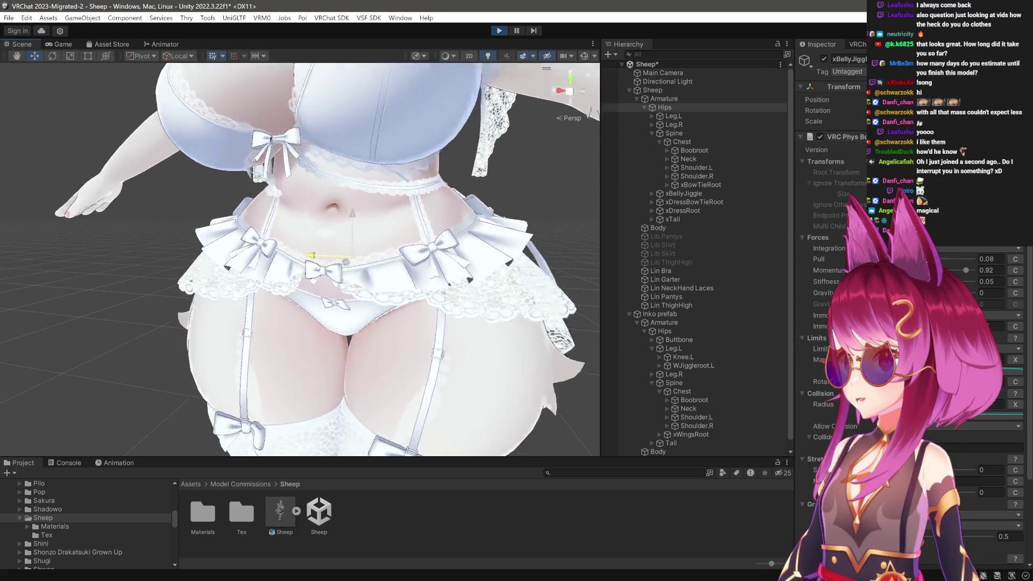
{"action": "mouse_move", "coordinate": [317, 247]}
{"action": "left_mouse_down"}
{"action": "mouse_move", "coordinate": [310, 201]}
{"action": "mouse_move", "coordinate": [327, 167]}
{"action": "left_mouse_up"}
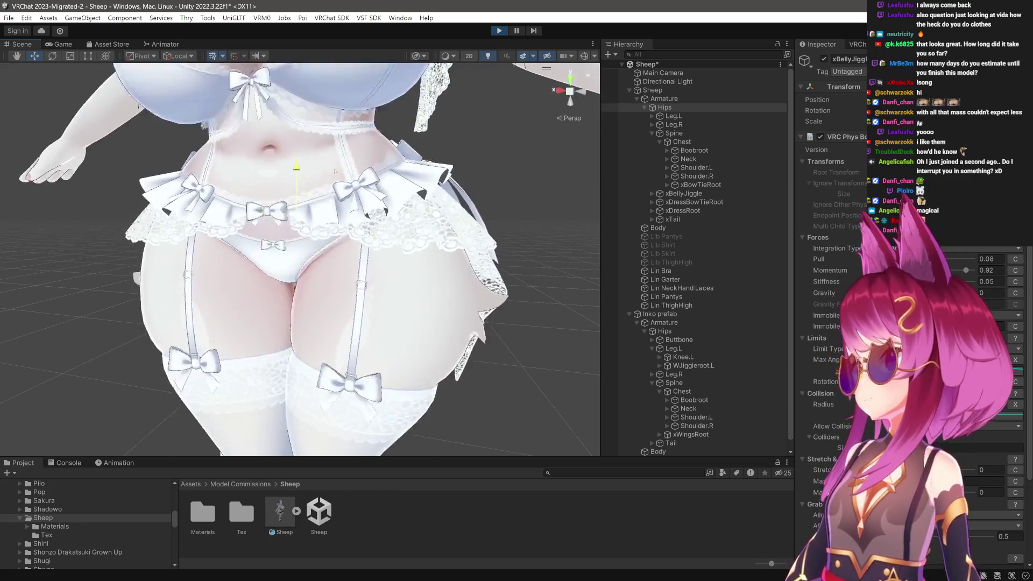
{"action": "key", "text": "f"}
{"action": "mouse_move", "coordinate": [327, 232]}
{"action": "left_mouse_down"}
{"action": "mouse_move", "coordinate": [394, 230]}
{"action": "mouse_move", "coordinate": [327, 216]}
{"action": "mouse_move", "coordinate": [387, 242]}
{"action": "left_mouse_up"}
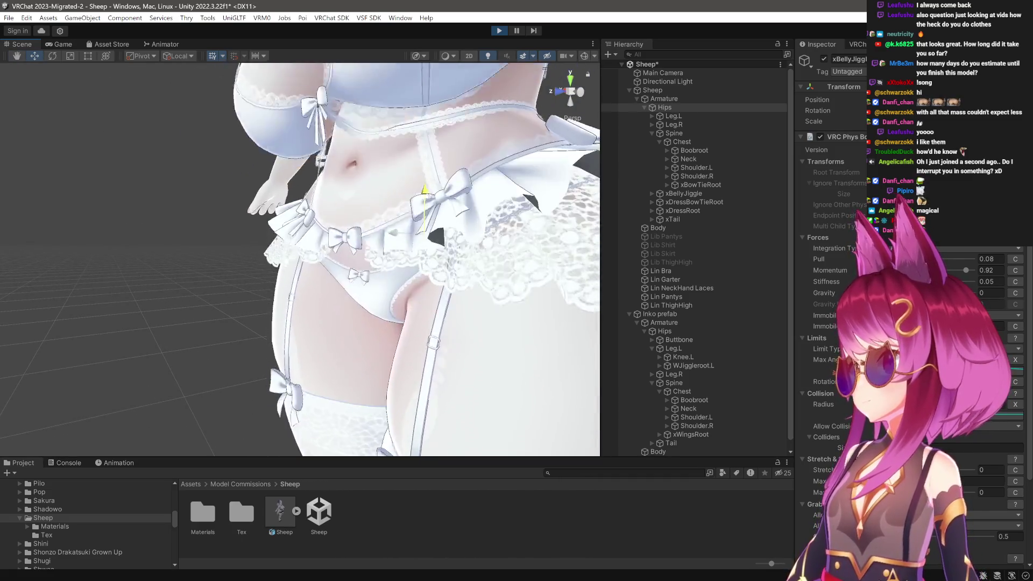
{"action": "mouse_move", "coordinate": [403, 201]}
{"action": "left_mouse_down"}
{"action": "mouse_move", "coordinate": [404, 274]}
{"action": "mouse_move", "coordinate": [325, 275]}
{"action": "left_mouse_up"}
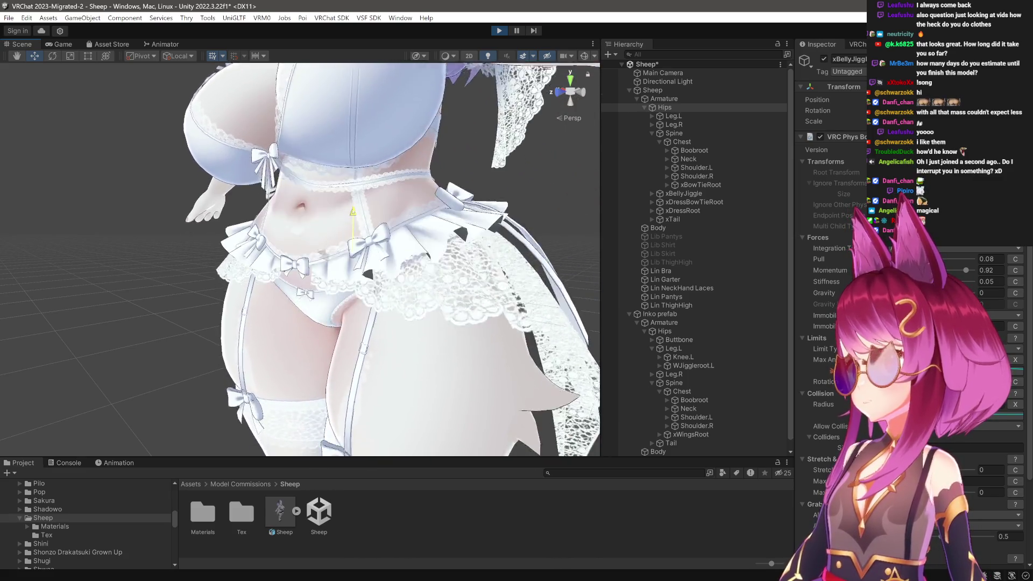
{"action": "mouse_move", "coordinate": [374, 214]}
{"action": "left_mouse_down"}
{"action": "mouse_move", "coordinate": [373, 257]}
{"action": "mouse_move", "coordinate": [353, 216]}
{"action": "mouse_move", "coordinate": [413, 393]}
{"action": "mouse_move", "coordinate": [443, 271]}
{"action": "mouse_move", "coordinate": [378, 252]}
{"action": "mouse_move", "coordinate": [384, 205]}
{"action": "mouse_move", "coordinate": [360, 206]}
{"action": "left_mouse_up"}
Select Leg.L and swing it inward to test the thigh jiggle.
{"action": "key", "text": "Down"}
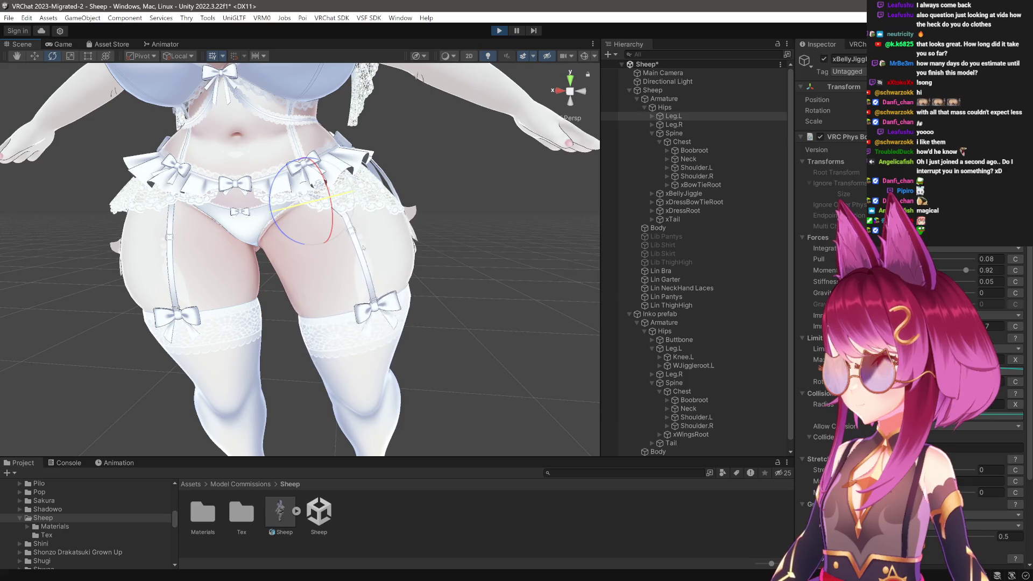
{"action": "left_click_drag", "start_coordinate": [358, 246], "coordinate": [327, 261]}
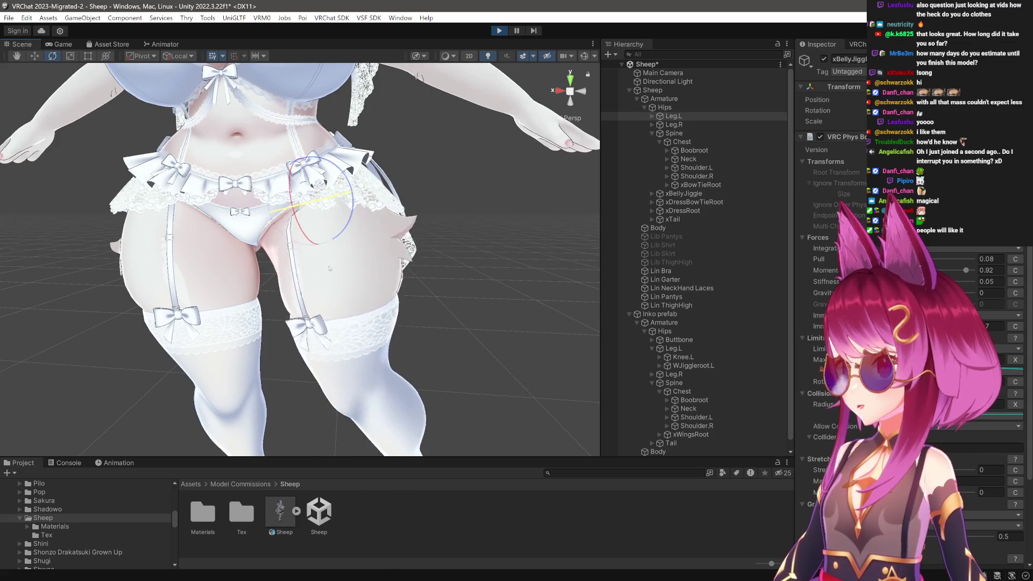
{"action": "scroll", "coordinate": [335, 262], "scroll_direction": "up", "scroll_amount": 5}
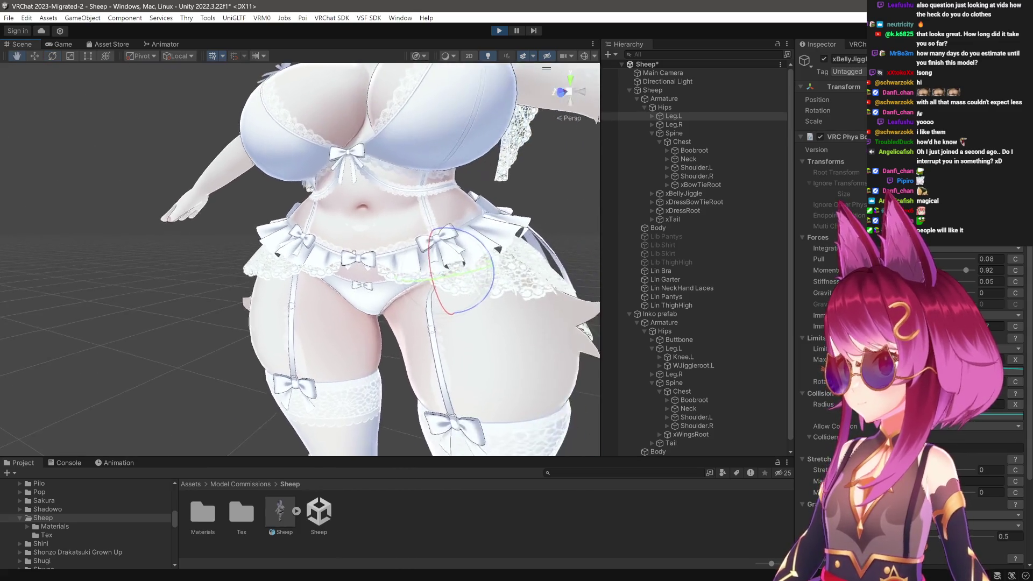
{"action": "scroll", "coordinate": [413, 313], "scroll_direction": "up", "scroll_amount": 5}
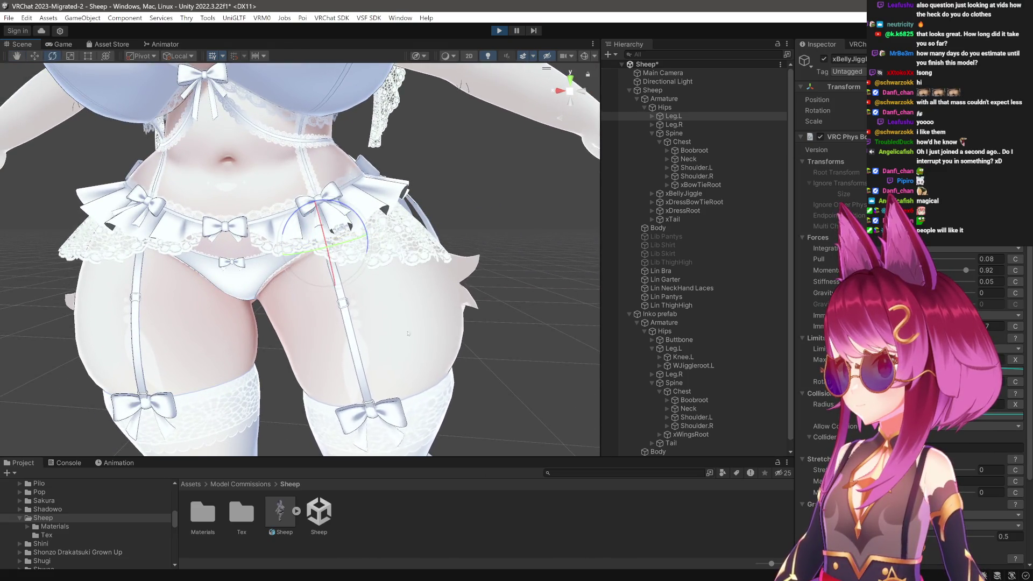
{"action": "scroll", "coordinate": [451, 399], "scroll_direction": "up", "scroll_amount": 3}
{"action": "scroll", "coordinate": [450, 399], "scroll_direction": "down", "scroll_amount": 5}
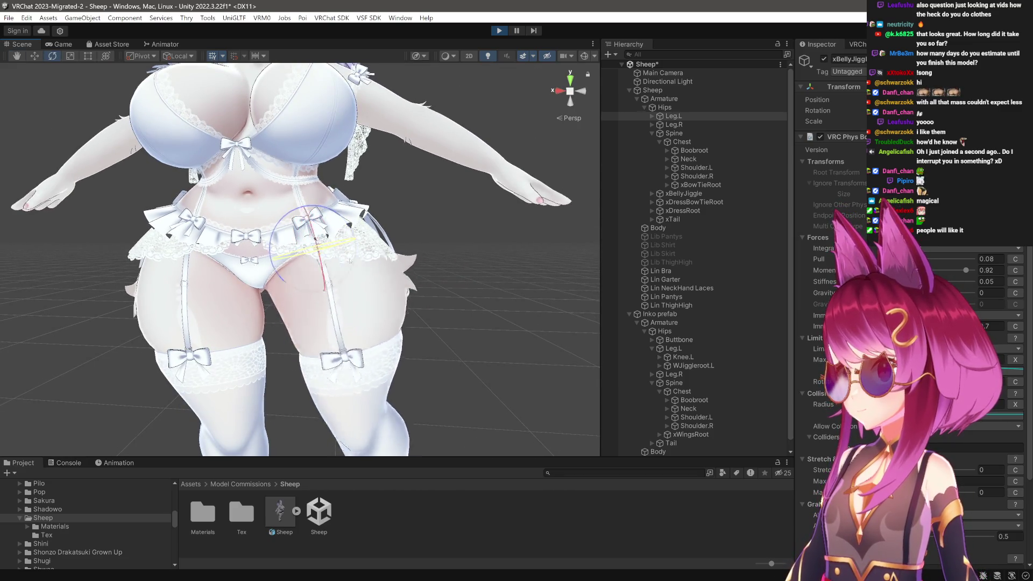
{"action": "mouse_move", "coordinate": [342, 269]}
{"action": "left_mouse_down"}
{"action": "mouse_move", "coordinate": [378, 331]}
{"action": "mouse_move", "coordinate": [418, 318]}
{"action": "left_mouse_up"}
{"action": "scroll", "coordinate": [419, 318], "scroll_direction": "up", "scroll_amount": 3}
Select Hips with the Move tool and inspect the chest and head from front and side.
{"action": "left_click", "coordinate": [665, 107]}
{"action": "key", "text": "w"}
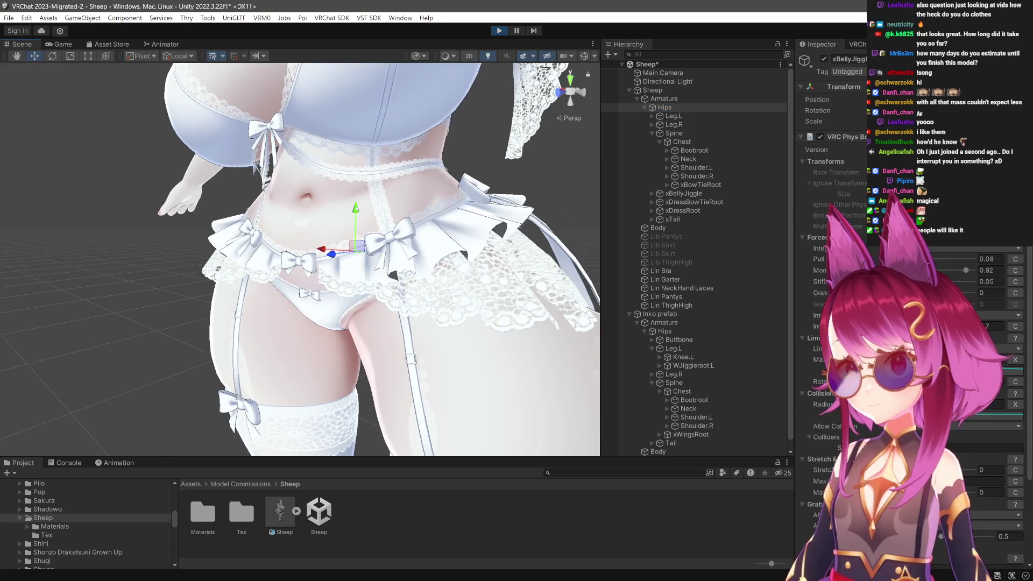
{"action": "mouse_move", "coordinate": [368, 207]}
{"action": "left_mouse_down"}
{"action": "mouse_move", "coordinate": [325, 389]}
{"action": "mouse_move", "coordinate": [389, 360]}
{"action": "left_mouse_up"}
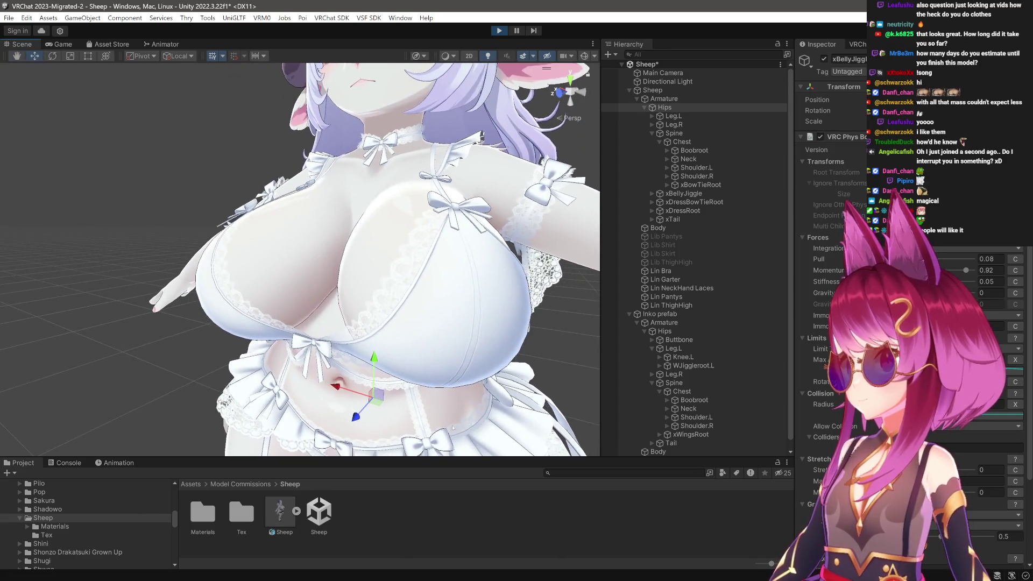
{"action": "left_click_drag", "start_coordinate": [317, 346], "coordinate": [340, 370]}
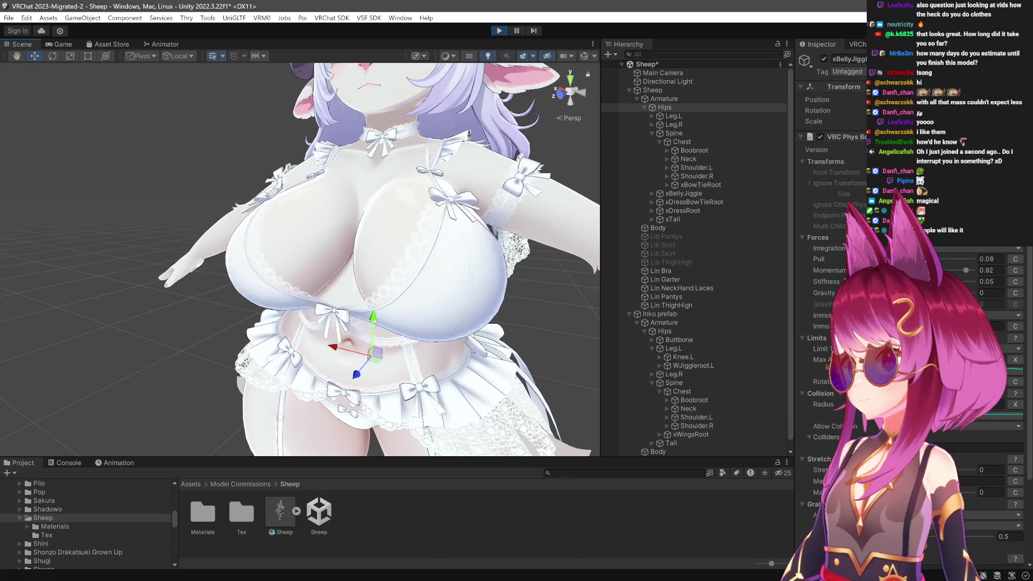
{"action": "left_click_drag", "start_coordinate": [375, 265], "coordinate": [370, 376]}
{"action": "left_click_drag", "start_coordinate": [429, 293], "coordinate": [423, 360]}
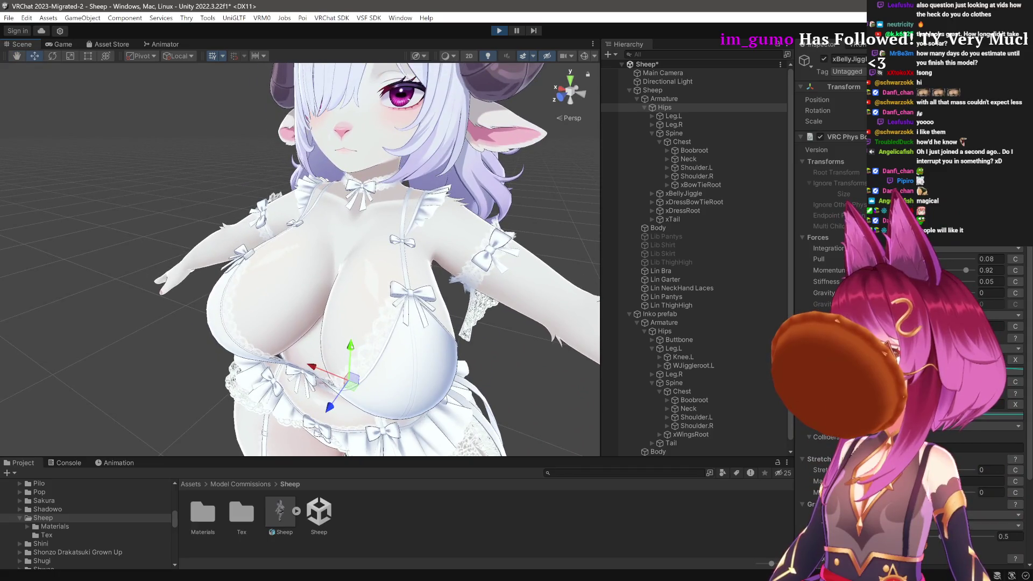
{"action": "left_click_drag", "start_coordinate": [418, 328], "coordinate": [383, 354]}
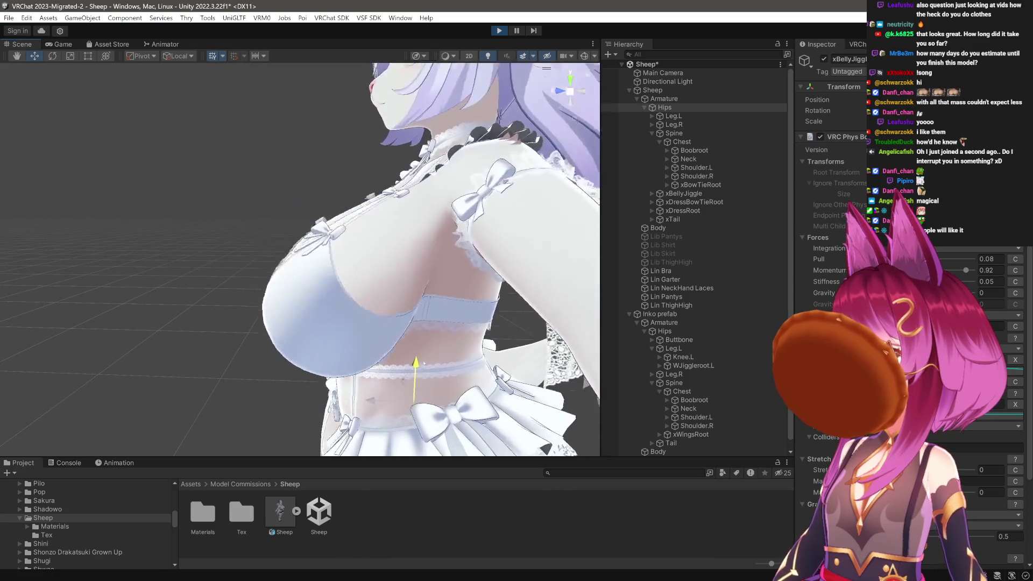
{"action": "left_click_drag", "start_coordinate": [432, 386], "coordinate": [356, 337]}
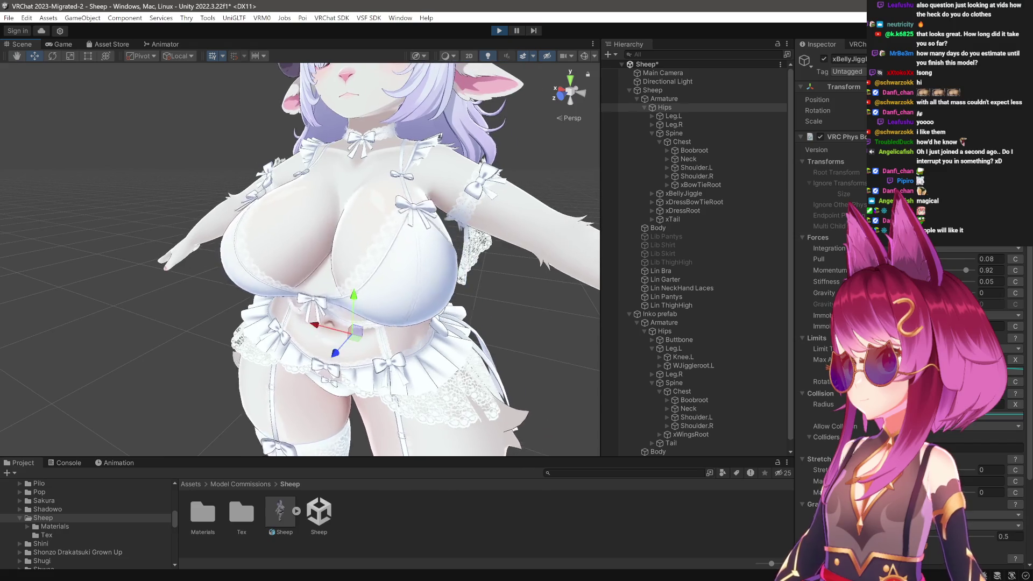
{"action": "scroll", "coordinate": [358, 273], "scroll_direction": "up", "scroll_amount": 5}
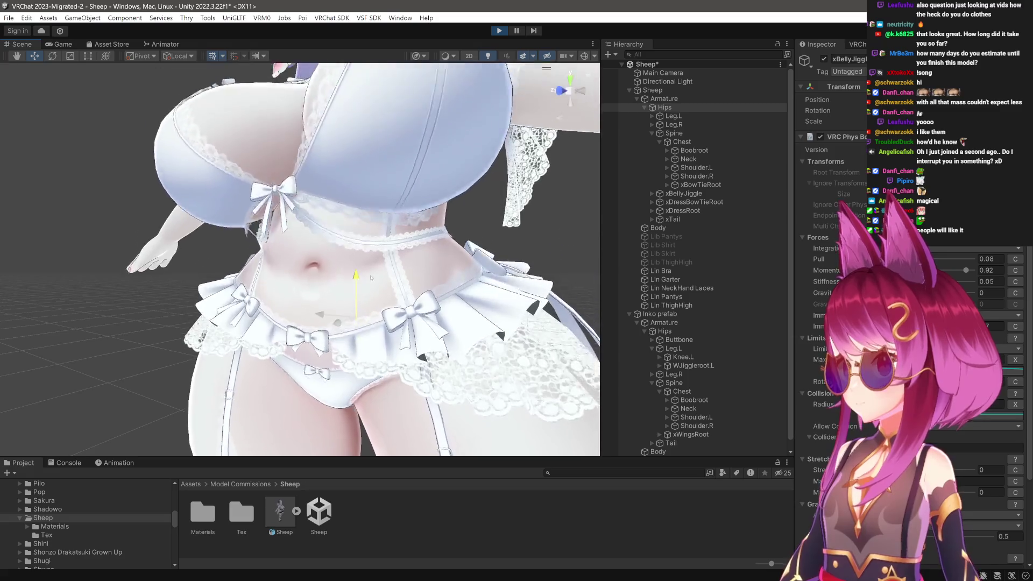
Orbit around to inspect the sheep's back and hips from the rear.
{"action": "left_click_drag", "start_coordinate": [392, 268], "coordinate": [415, 355]}
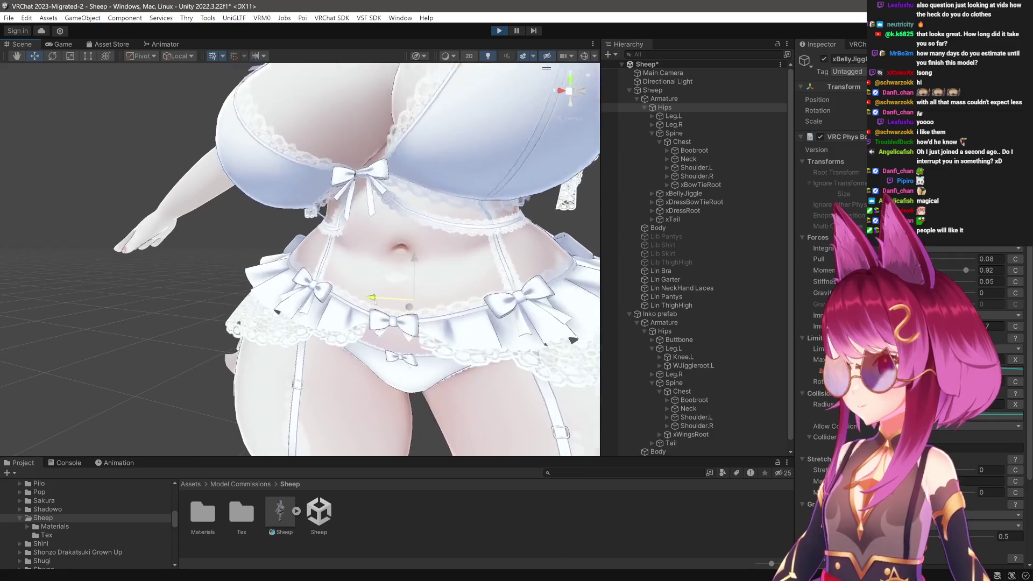
{"action": "left_click_drag", "start_coordinate": [301, 258], "coordinate": [485, 260]}
{"action": "mouse_move", "coordinate": [301, 226]}
{"action": "left_mouse_down"}
{"action": "mouse_move", "coordinate": [271, 225]}
{"action": "mouse_move", "coordinate": [413, 200]}
{"action": "left_mouse_up"}
{"action": "mouse_move", "coordinate": [306, 227]}
{"action": "left_mouse_down"}
{"action": "mouse_move", "coordinate": [339, 137]}
{"action": "mouse_move", "coordinate": [318, 272]}
{"action": "left_mouse_up"}
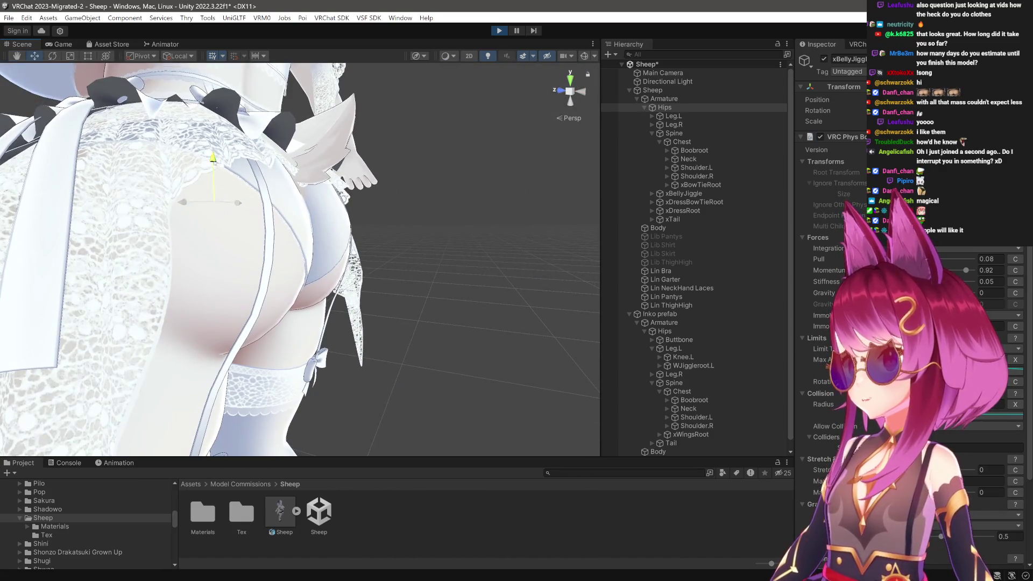
{"action": "mouse_move", "coordinate": [318, 272]}
{"action": "left_mouse_down"}
{"action": "mouse_move", "coordinate": [389, 370]}
{"action": "mouse_move", "coordinate": [329, 314]}
{"action": "left_mouse_up"}
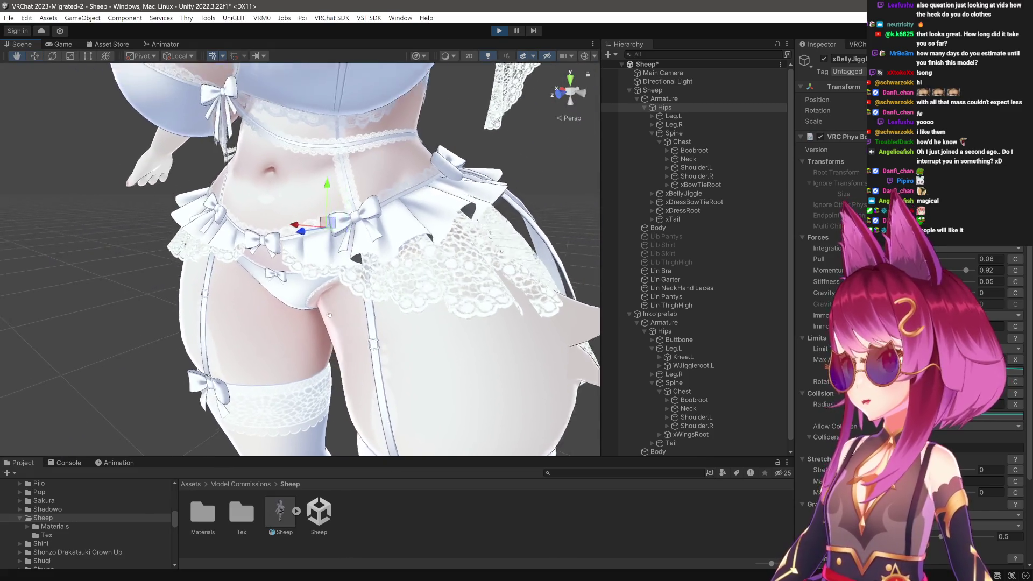
{"action": "scroll", "coordinate": [330, 314], "scroll_direction": "up", "scroll_amount": 2}
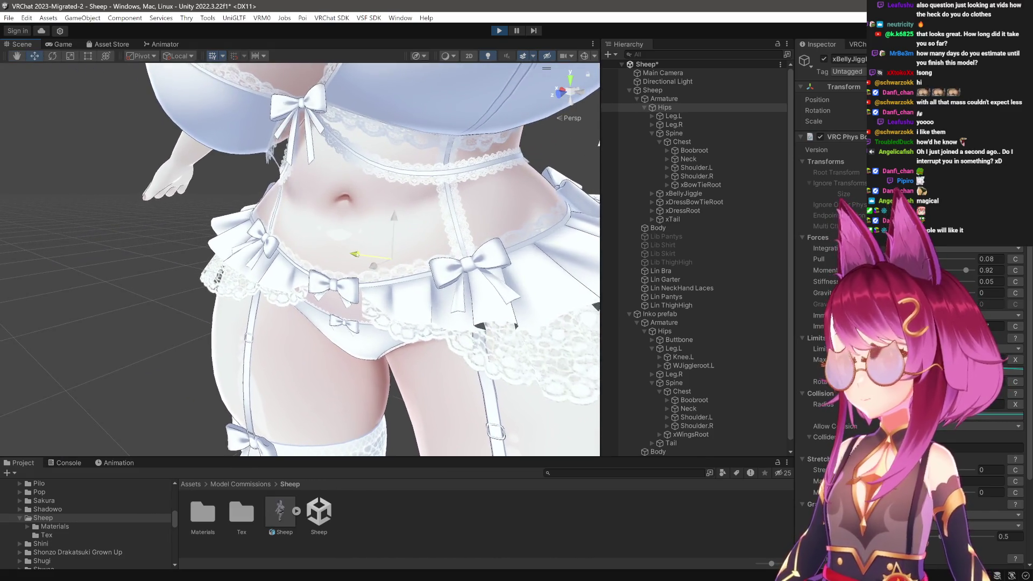
{"action": "mouse_move", "coordinate": [391, 211]}
{"action": "left_mouse_down"}
{"action": "mouse_move", "coordinate": [390, 145]}
{"action": "mouse_move", "coordinate": [433, 345]}
{"action": "left_mouse_up"}
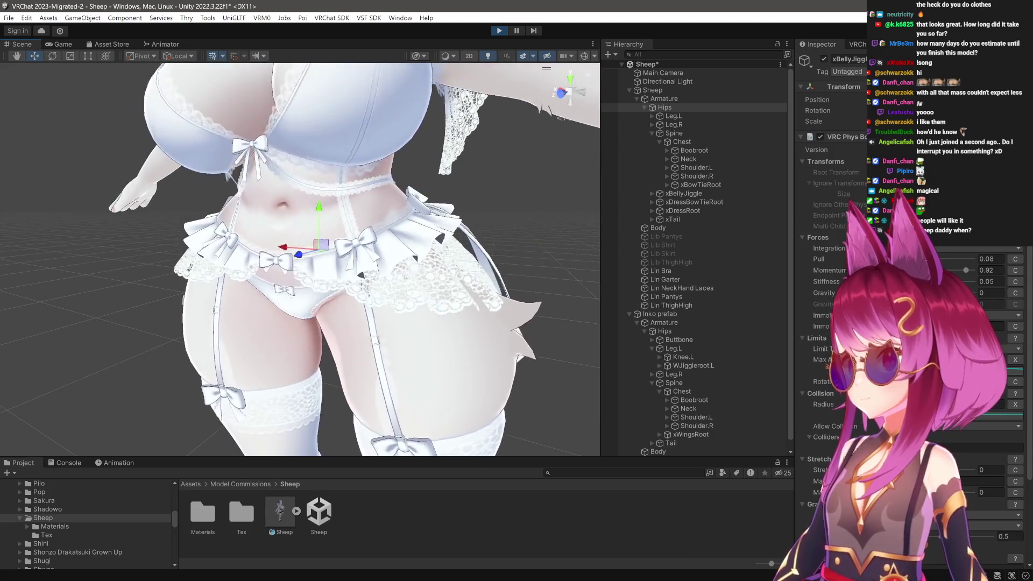
{"action": "scroll", "coordinate": [440, 321], "scroll_direction": "up", "scroll_amount": 3}
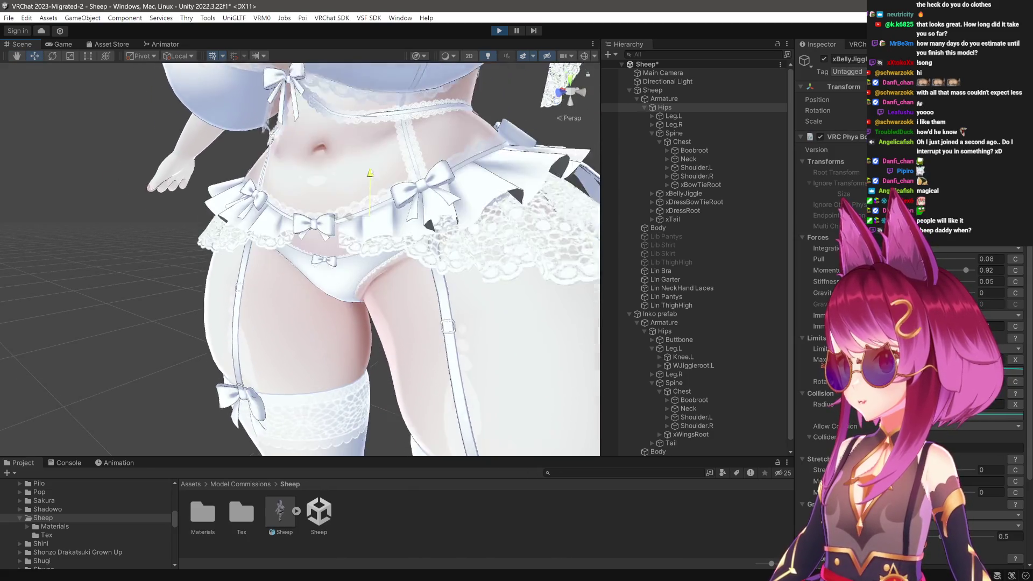
{"action": "mouse_move", "coordinate": [390, 160]}
{"action": "left_mouse_down"}
{"action": "mouse_move", "coordinate": [347, 202]}
{"action": "mouse_move", "coordinate": [345, 185]}
{"action": "mouse_move", "coordinate": [305, 232]}
{"action": "mouse_move", "coordinate": [297, 291]}
{"action": "left_mouse_up"}
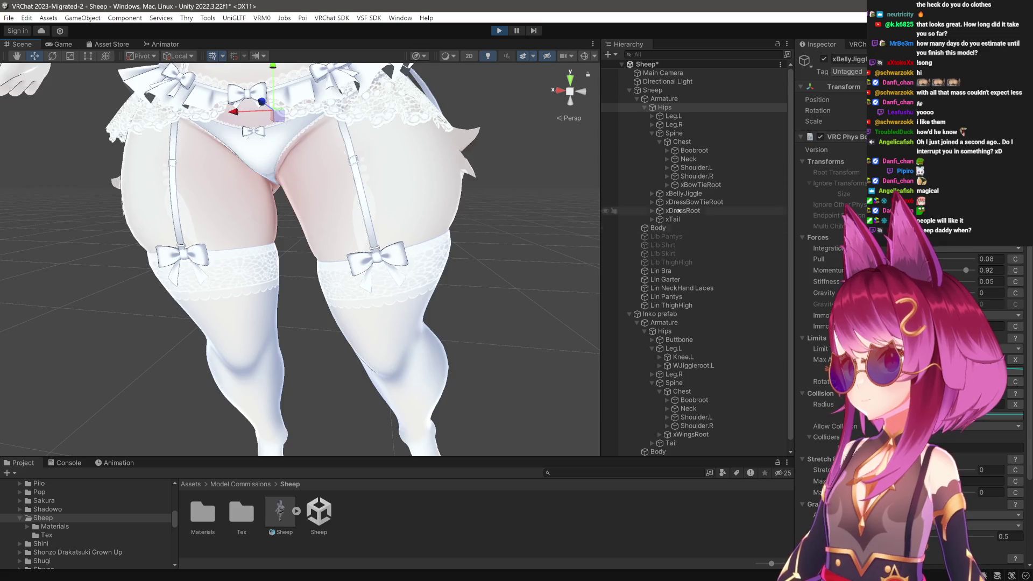
Select Leg.L and rotate it to swing the thigh and watch it jiggle.
{"action": "double_click", "coordinate": [693, 118]}
{"action": "key", "text": "e"}
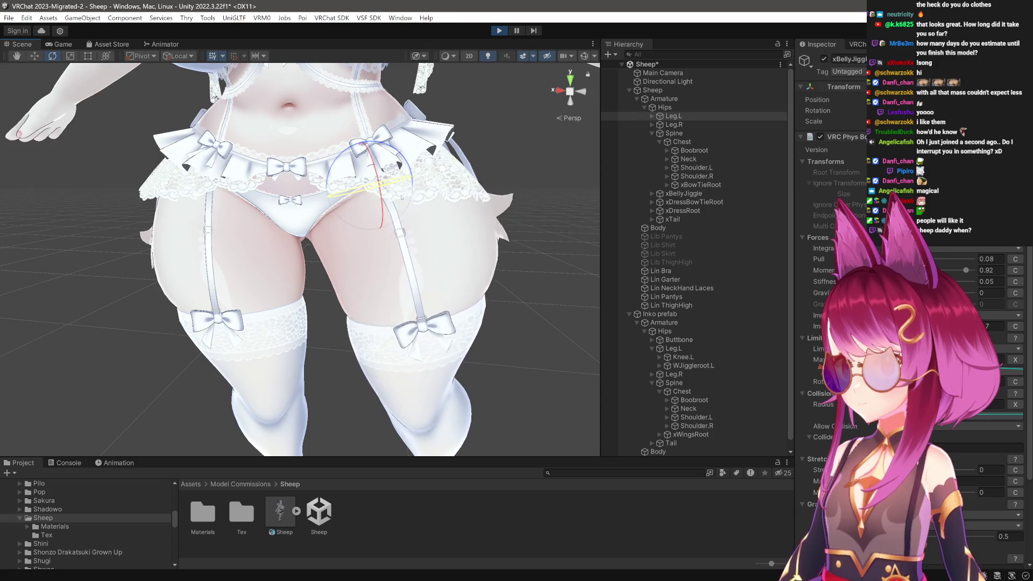
{"action": "mouse_move", "coordinate": [401, 198]}
{"action": "left_mouse_down"}
{"action": "mouse_move", "coordinate": [403, 207]}
{"action": "mouse_move", "coordinate": [350, 226]}
{"action": "mouse_move", "coordinate": [264, 240]}
{"action": "mouse_move", "coordinate": [303, 245]}
{"action": "mouse_move", "coordinate": [294, 190]}
{"action": "mouse_move", "coordinate": [265, 199]}
{"action": "left_mouse_up"}
{"action": "left_click_drag", "start_coordinate": [282, 260], "coordinate": [648, 194]}
{"action": "key", "text": "f"}
{"action": "key", "text": "w"}
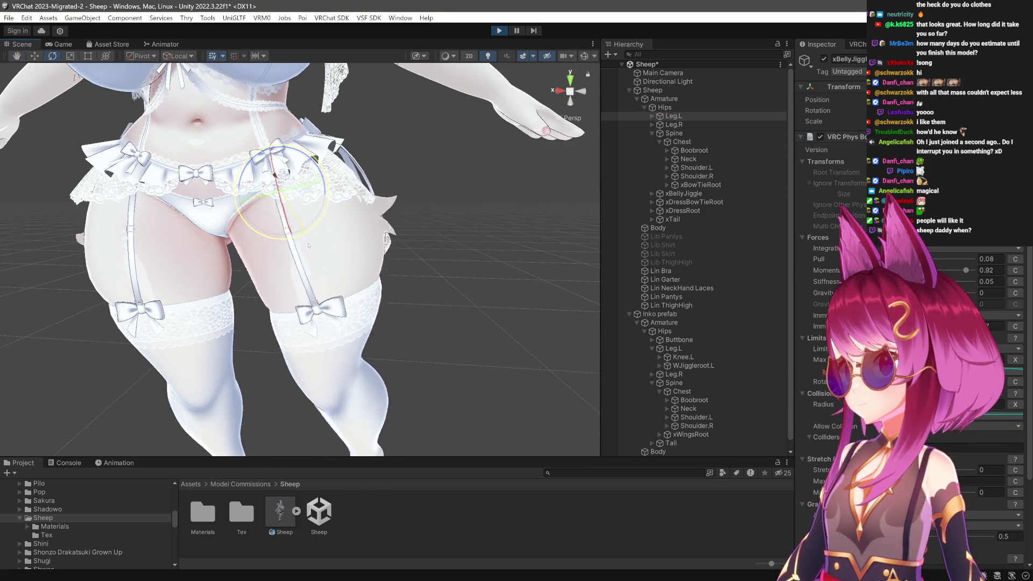
{"action": "mouse_move", "coordinate": [318, 256]}
{"action": "left_mouse_down"}
{"action": "mouse_move", "coordinate": [303, 278]}
{"action": "mouse_move", "coordinate": [337, 294]}
{"action": "mouse_move", "coordinate": [333, 306]}
{"action": "left_mouse_up"}
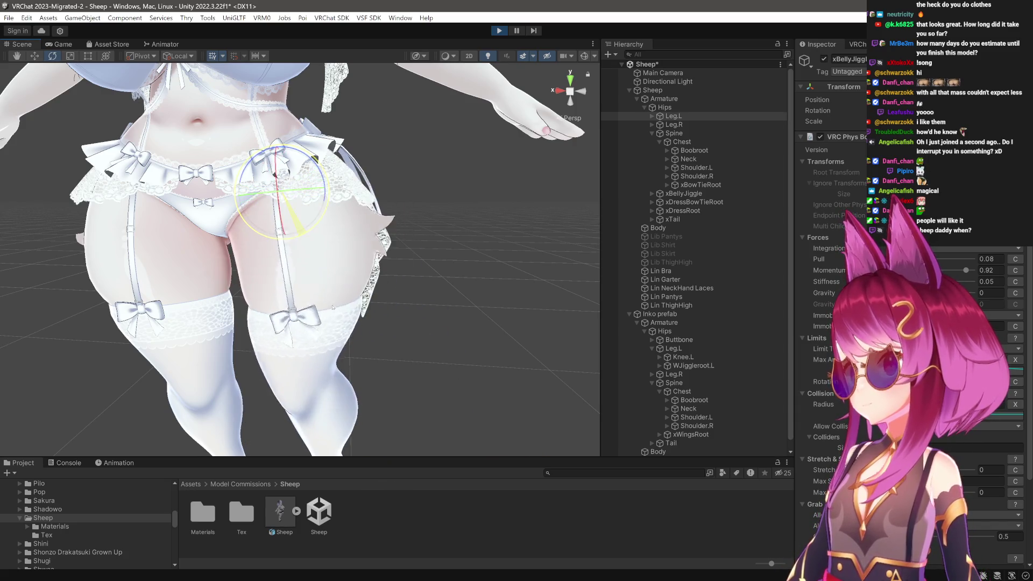
{"action": "mouse_move", "coordinate": [313, 207]}
{"action": "left_mouse_down"}
{"action": "mouse_move", "coordinate": [323, 202]}
{"action": "mouse_move", "coordinate": [224, 256]}
{"action": "mouse_move", "coordinate": [291, 186]}
{"action": "left_mouse_up"}
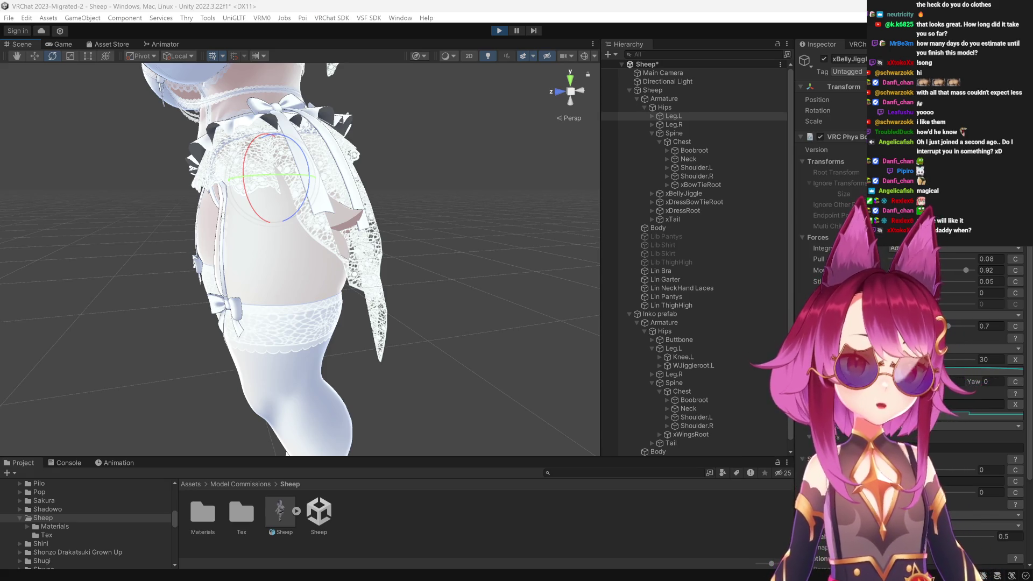
Rotate the left leg again and view the result from the front.
{"action": "mouse_move", "coordinate": [296, 326]}
{"action": "left_mouse_down"}
{"action": "mouse_move", "coordinate": [296, 341]}
{"action": "mouse_move", "coordinate": [436, 327]}
{"action": "mouse_move", "coordinate": [368, 307]}
{"action": "left_mouse_up"}
{"action": "mouse_move", "coordinate": [339, 189]}
{"action": "left_mouse_down"}
{"action": "mouse_move", "coordinate": [341, 222]}
{"action": "mouse_move", "coordinate": [267, 251]}
{"action": "left_mouse_up"}
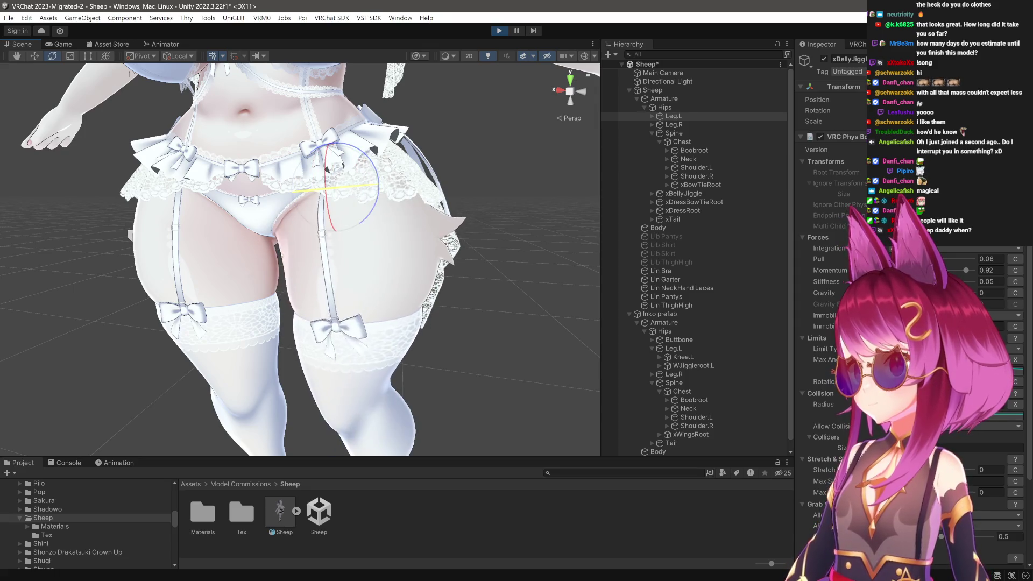
{"action": "scroll", "coordinate": [399, 312], "scroll_direction": "down", "scroll_amount": 5}
{"action": "left_click_drag", "start_coordinate": [399, 312], "coordinate": [319, 322]}
Select Hips and bounce the avatar up, down and sideways to test the jiggle.
{"action": "left_click", "coordinate": [700, 108]}
{"action": "key", "text": "w"}
{"action": "left_click_drag", "start_coordinate": [284, 236], "coordinate": [284, 208]}
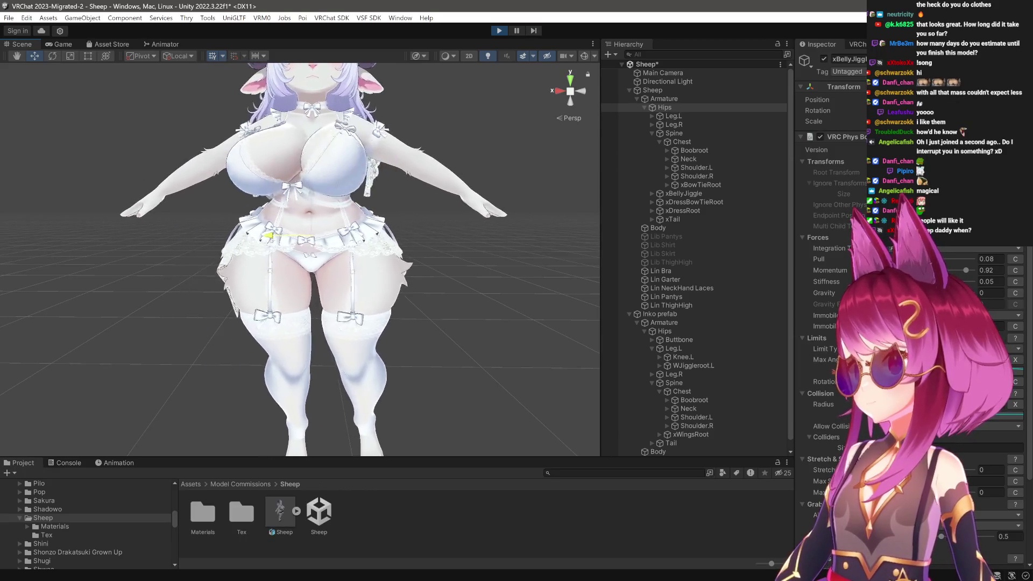
{"action": "scroll", "coordinate": [388, 302], "scroll_direction": "up", "scroll_amount": 5}
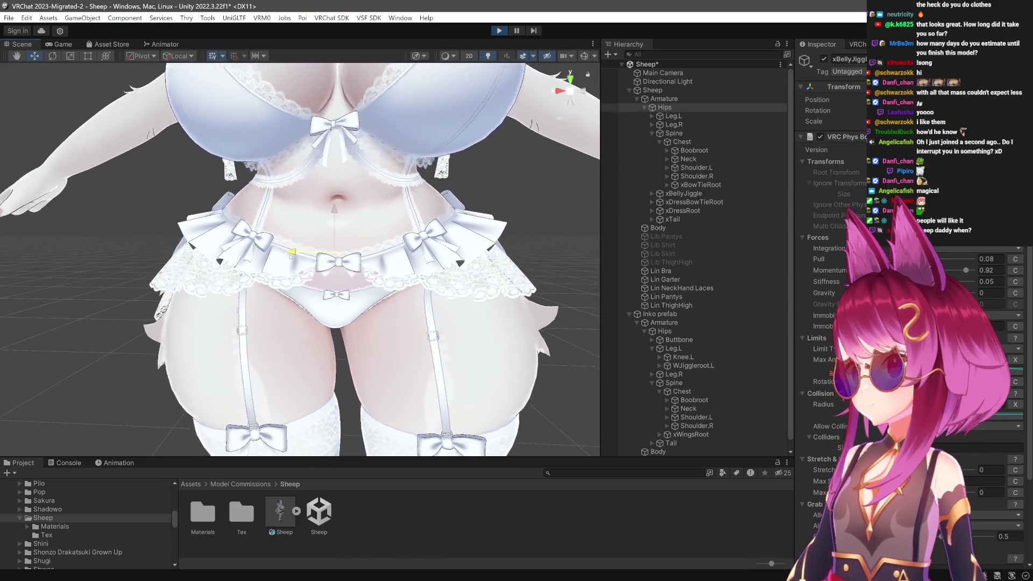
{"action": "left_click_drag", "start_coordinate": [290, 257], "coordinate": [290, 259]}
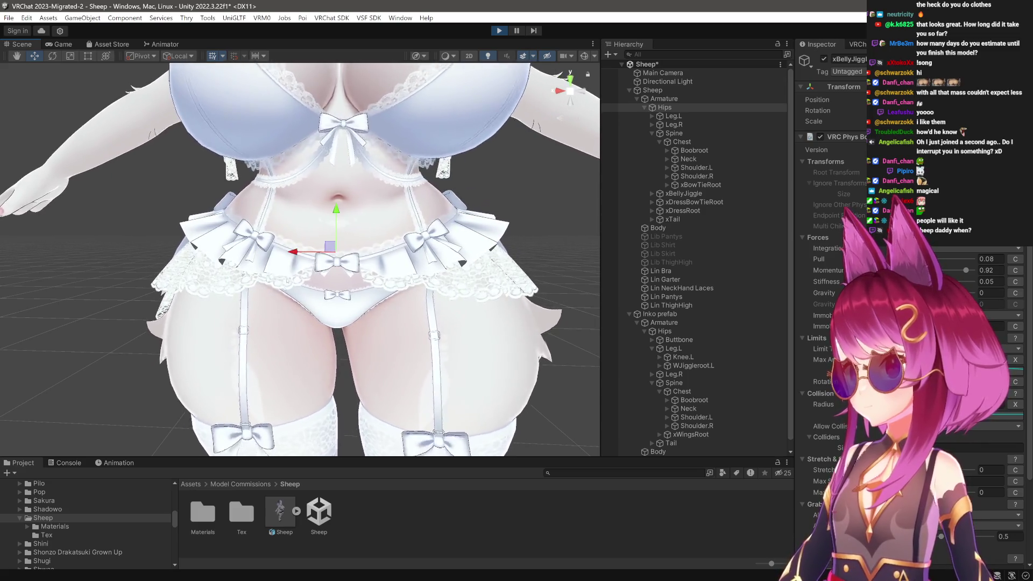
Expand Leg.L, select WJiggleroot.L and frame its thigh jiggle gizmos.
{"action": "left_click", "coordinate": [651, 116]}
{"action": "left_click", "coordinate": [694, 132]}
{"action": "key", "text": "f"}
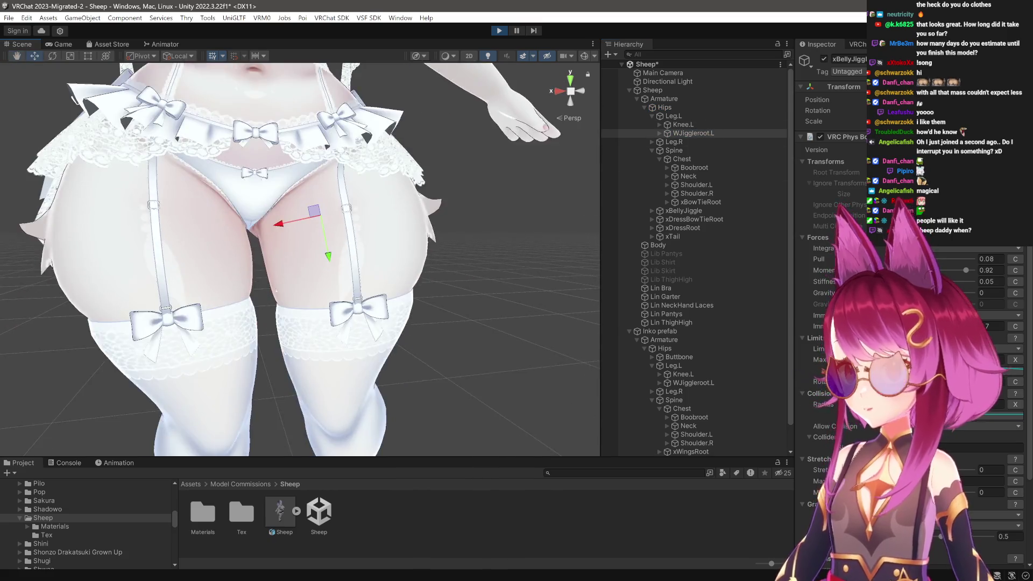
{"action": "scroll", "coordinate": [265, 290], "scroll_direction": "down", "scroll_amount": 5}
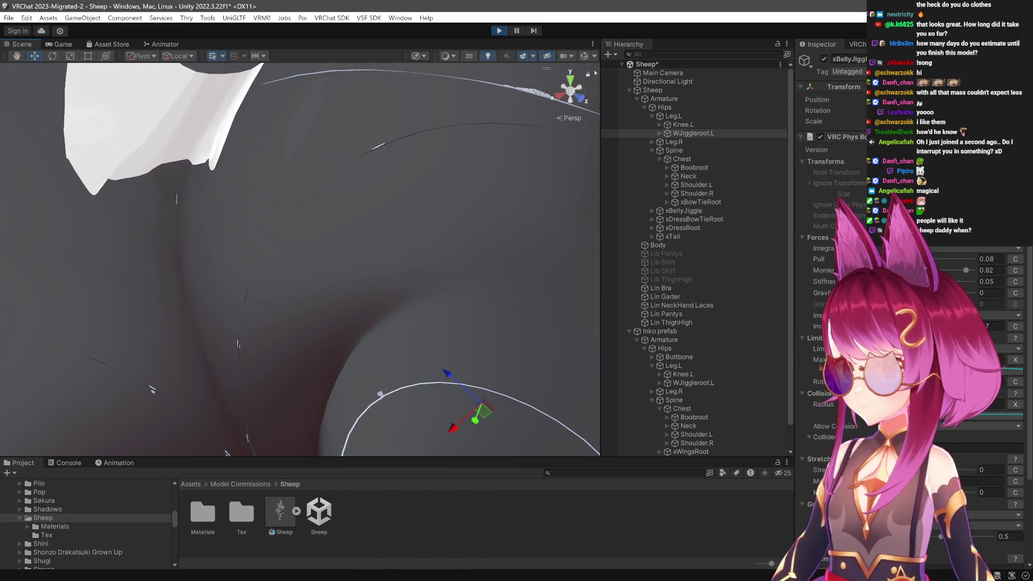
{"action": "mouse_move", "coordinate": [409, 344]}
{"action": "left_mouse_down"}
{"action": "mouse_move", "coordinate": [398, 333]}
{"action": "mouse_move", "coordinate": [425, 303]}
{"action": "mouse_move", "coordinate": [417, 294]}
{"action": "left_mouse_up"}
{"action": "left_click_drag", "start_coordinate": [407, 213], "coordinate": [354, 263]}
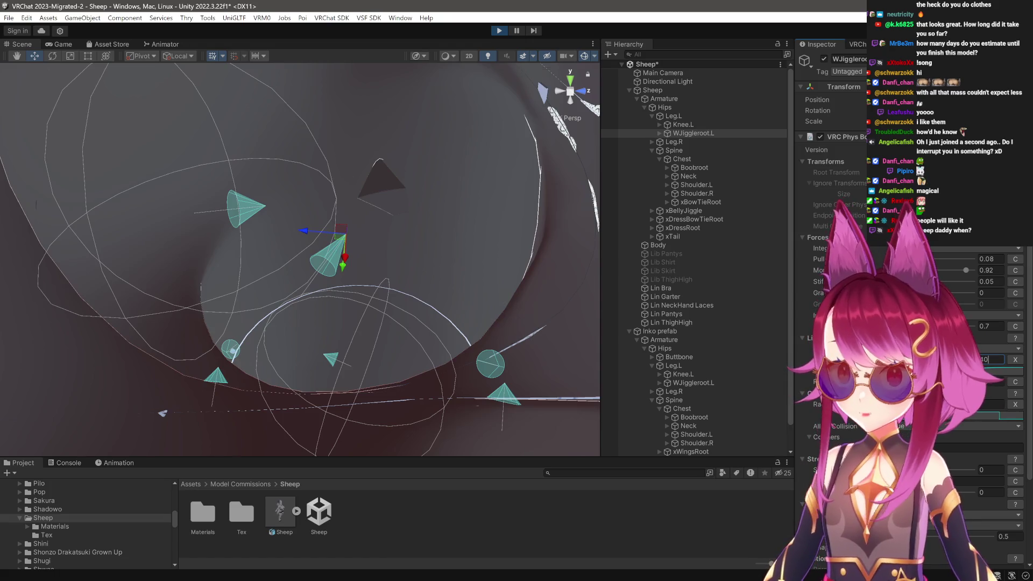
Edit a key on WJiggleroot.L's limit curve in the Inspector.
{"action": "left_click", "coordinate": [1002, 371]}
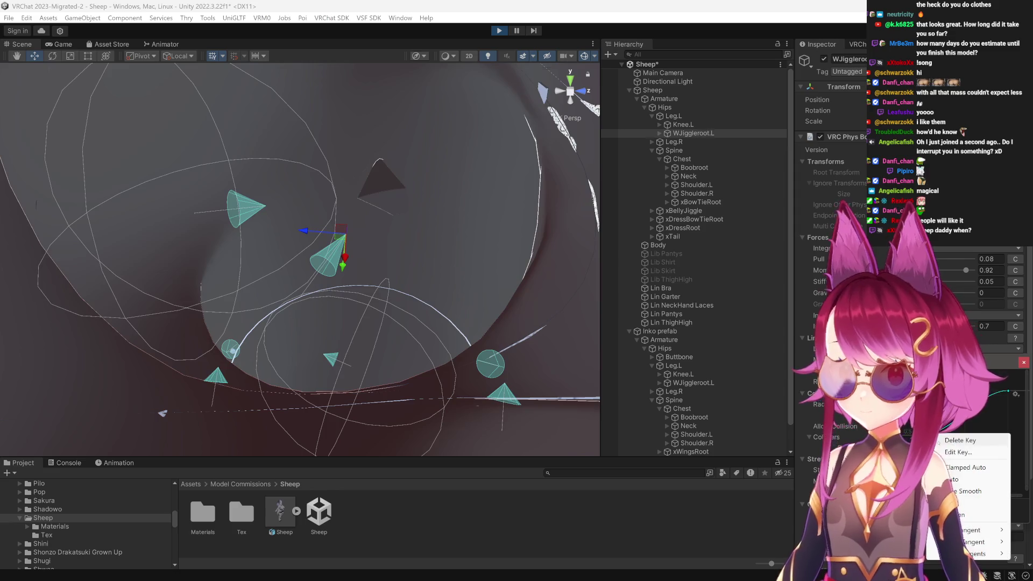
{"action": "left_click", "coordinate": [958, 452]}
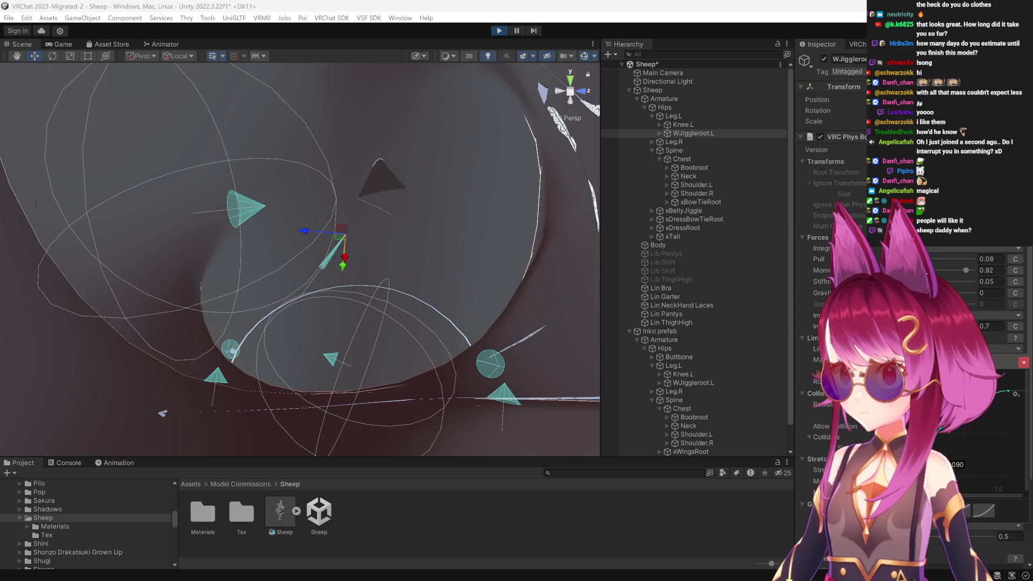
{"action": "scroll", "coordinate": [386, 299], "scroll_direction": "down", "scroll_amount": 5}
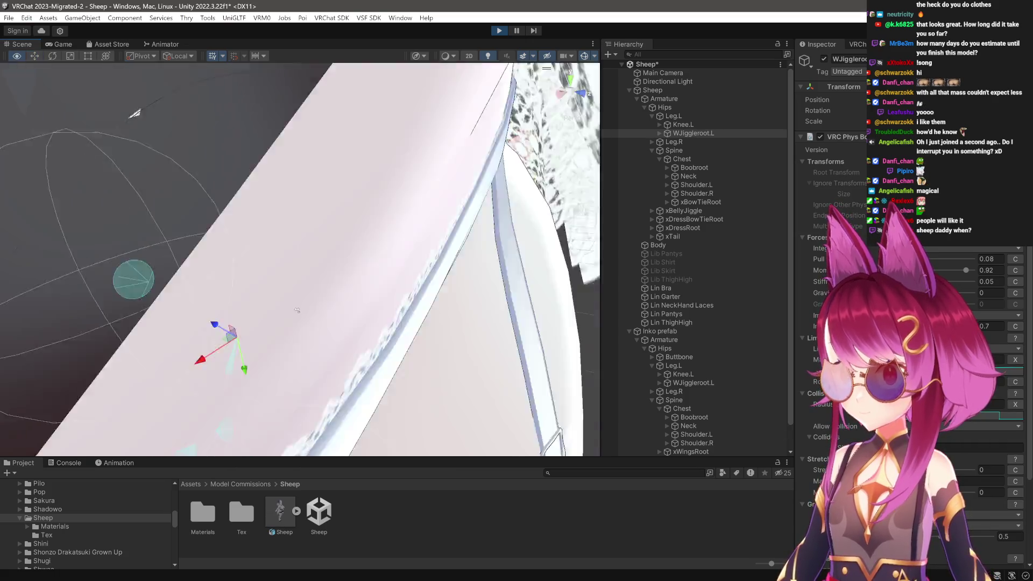
{"action": "scroll", "coordinate": [385, 299], "scroll_direction": "up", "scroll_amount": 4}
{"action": "left_click_drag", "start_coordinate": [411, 309], "coordinate": [429, 310]}
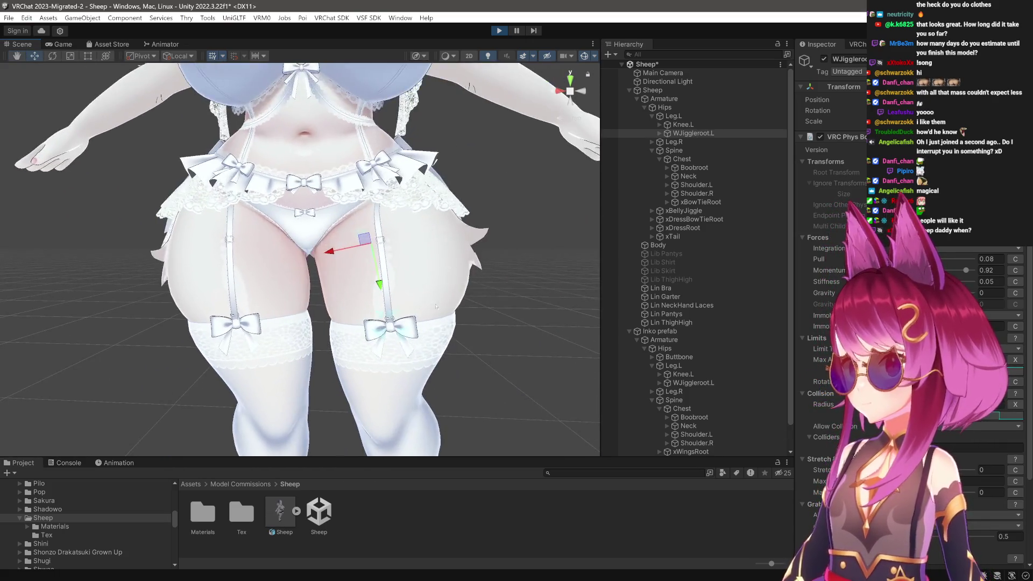
Swing and rotate the left leg to watch the thigh jiggle.
{"action": "scroll", "coordinate": [435, 257], "scroll_direction": "up", "scroll_amount": 2}
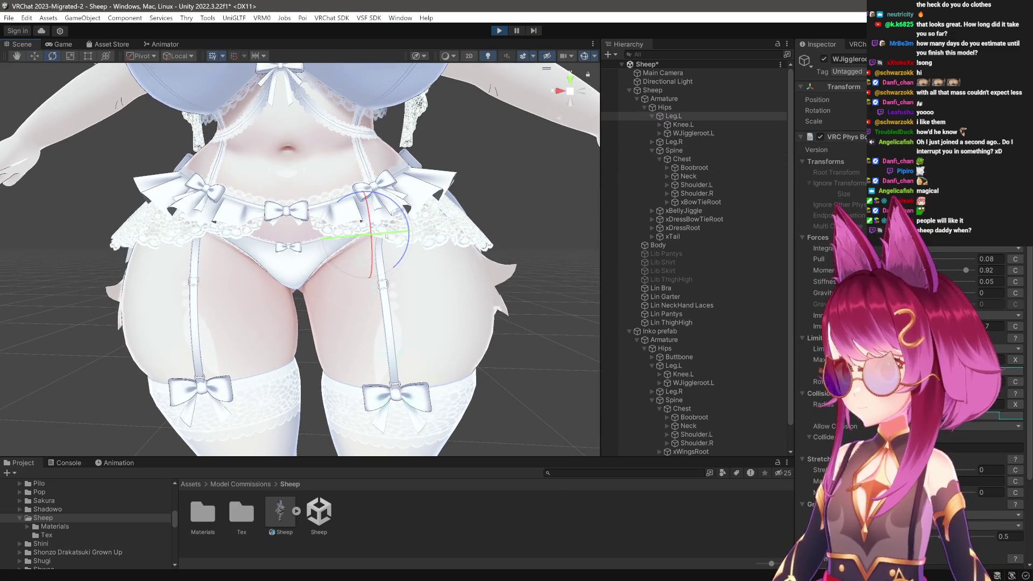
{"action": "left_click_drag", "start_coordinate": [391, 235], "coordinate": [368, 279]}
{"action": "scroll", "coordinate": [443, 367], "scroll_direction": "down", "scroll_amount": 3}
{"action": "mouse_move", "coordinate": [443, 367]}
{"action": "left_mouse_down"}
{"action": "mouse_move", "coordinate": [434, 314]}
{"action": "mouse_move", "coordinate": [355, 308]}
{"action": "mouse_move", "coordinate": [282, 260]}
{"action": "mouse_move", "coordinate": [325, 359]}
{"action": "mouse_move", "coordinate": [373, 343]}
{"action": "left_mouse_up"}
{"action": "key", "text": "f"}
{"action": "key", "text": "e"}
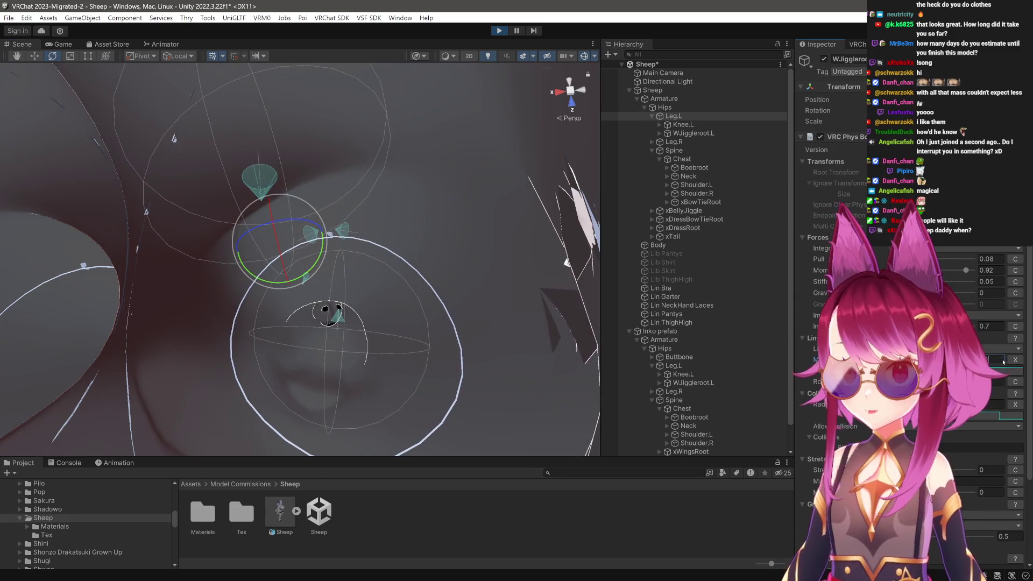
{"action": "left_click_drag", "start_coordinate": [325, 268], "coordinate": [322, 276]}
With the Move tool, slide the avatar right and left to test the thigh jiggle.
{"action": "scroll", "coordinate": [321, 277], "scroll_direction": "down", "scroll_amount": 3}
{"action": "scroll", "coordinate": [353, 286], "scroll_direction": "down", "scroll_amount": 3}
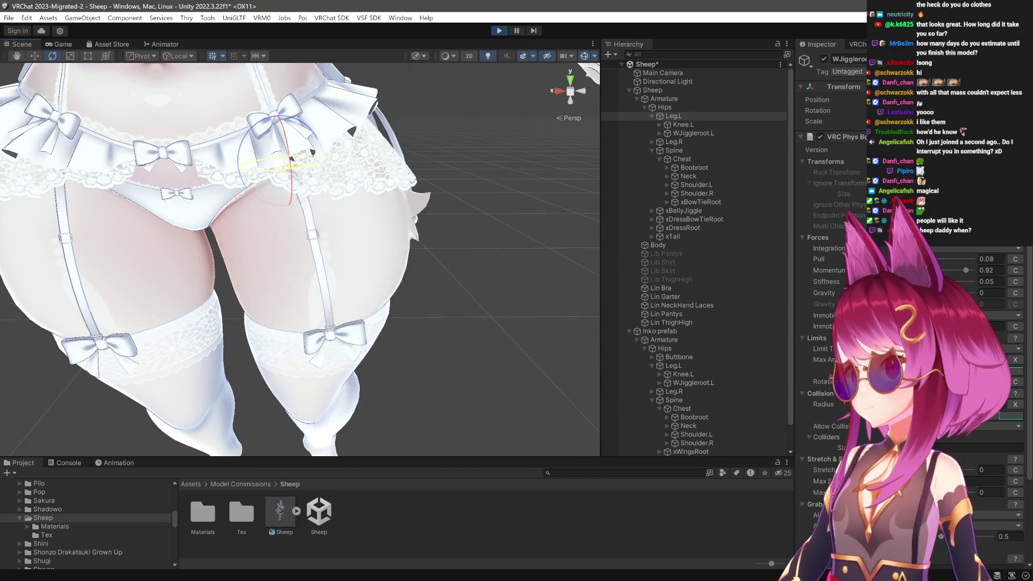
{"action": "scroll", "coordinate": [302, 191], "scroll_direction": "down", "scroll_amount": 3}
{"action": "scroll", "coordinate": [357, 205], "scroll_direction": "up", "scroll_amount": 5}
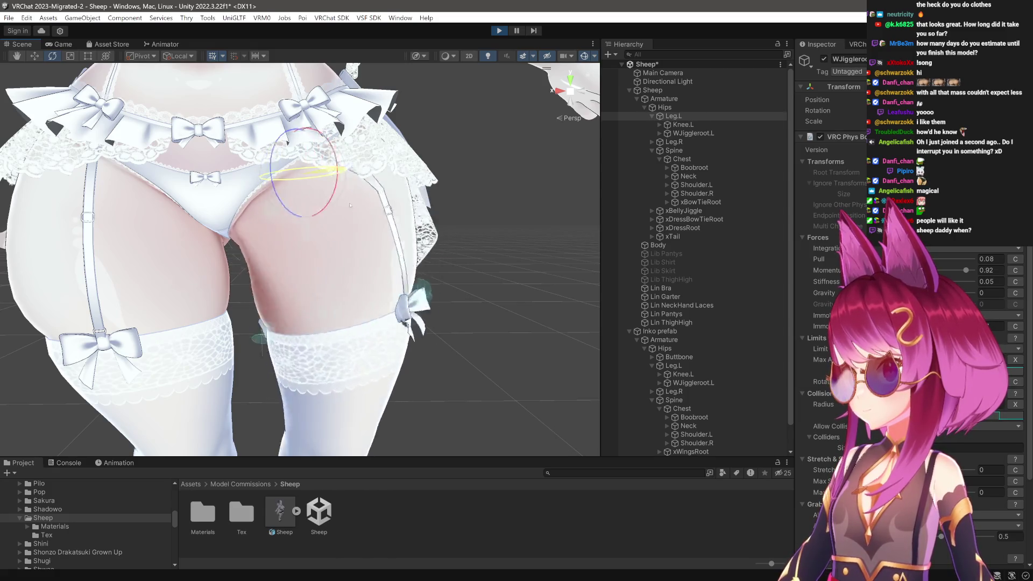
{"action": "left_click_drag", "start_coordinate": [344, 205], "coordinate": [443, 214]}
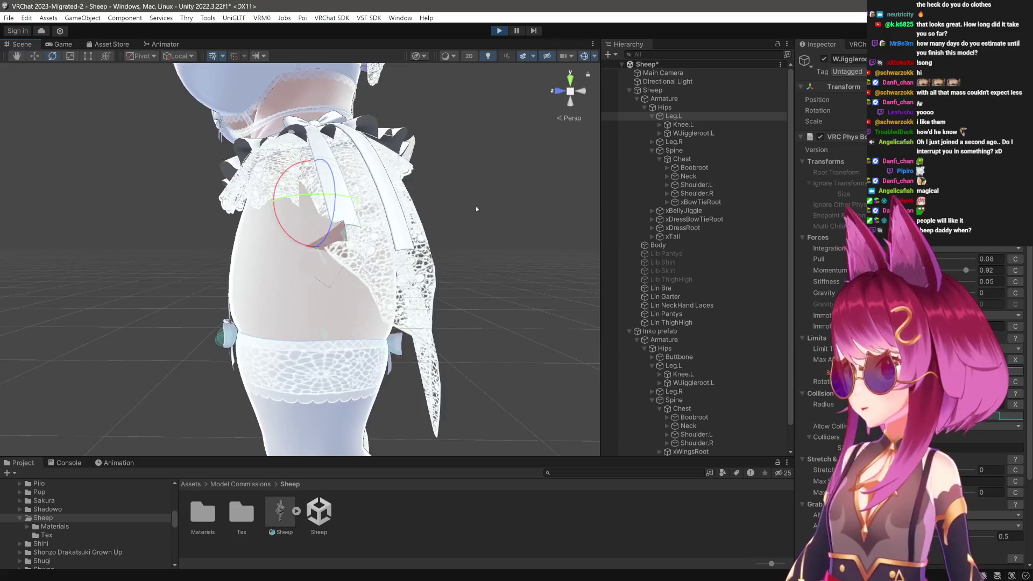
{"action": "scroll", "coordinate": [530, 168], "scroll_direction": "up", "scroll_amount": 2}
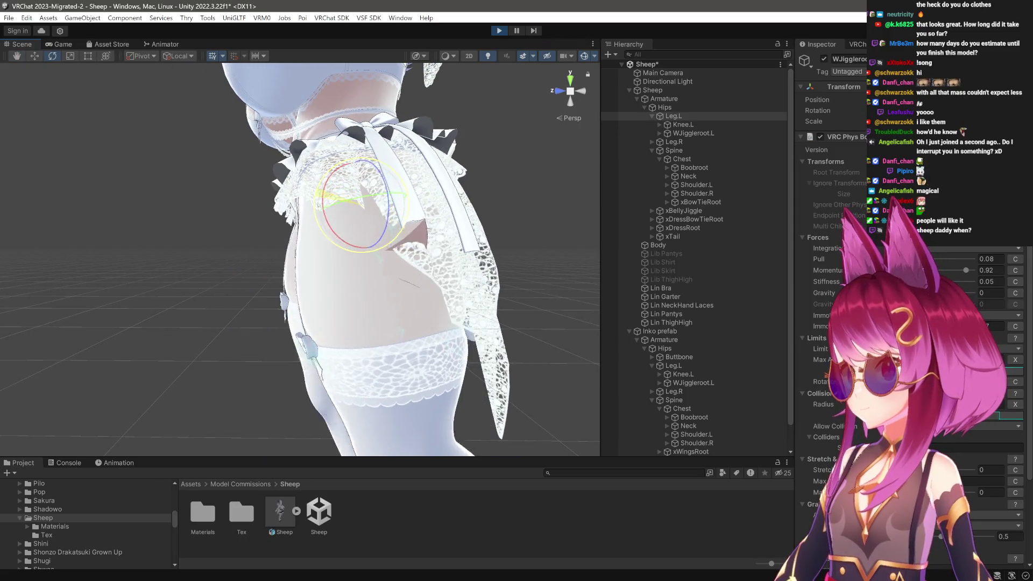
{"action": "key", "text": "w"}
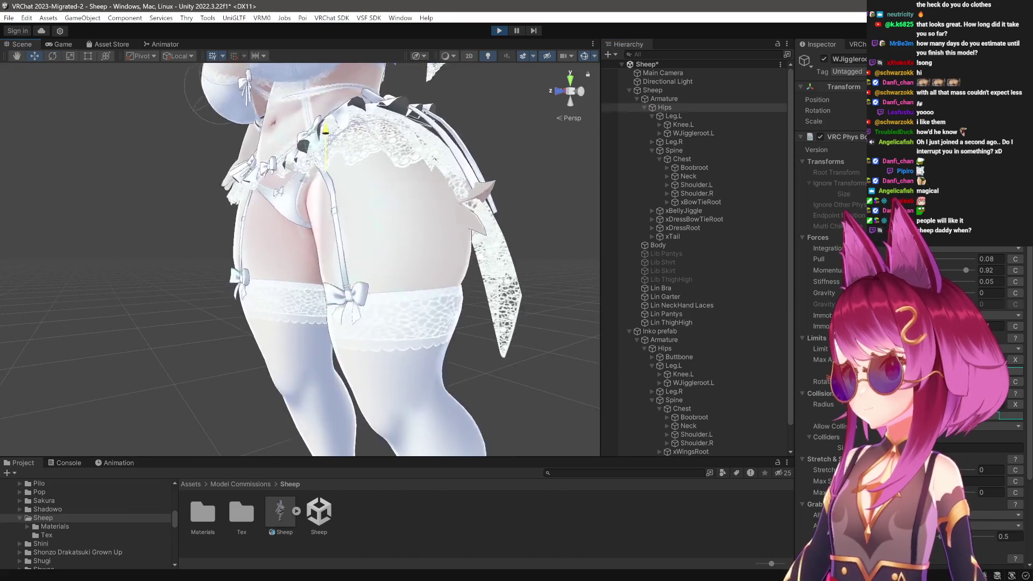
{"action": "left_click_drag", "start_coordinate": [350, 258], "coordinate": [458, 263], "text": "alt"}
{"action": "mouse_move", "coordinate": [259, 155]}
{"action": "left_mouse_down"}
{"action": "mouse_move", "coordinate": [291, 153]}
{"action": "mouse_move", "coordinate": [280, 152]}
{"action": "left_mouse_up"}
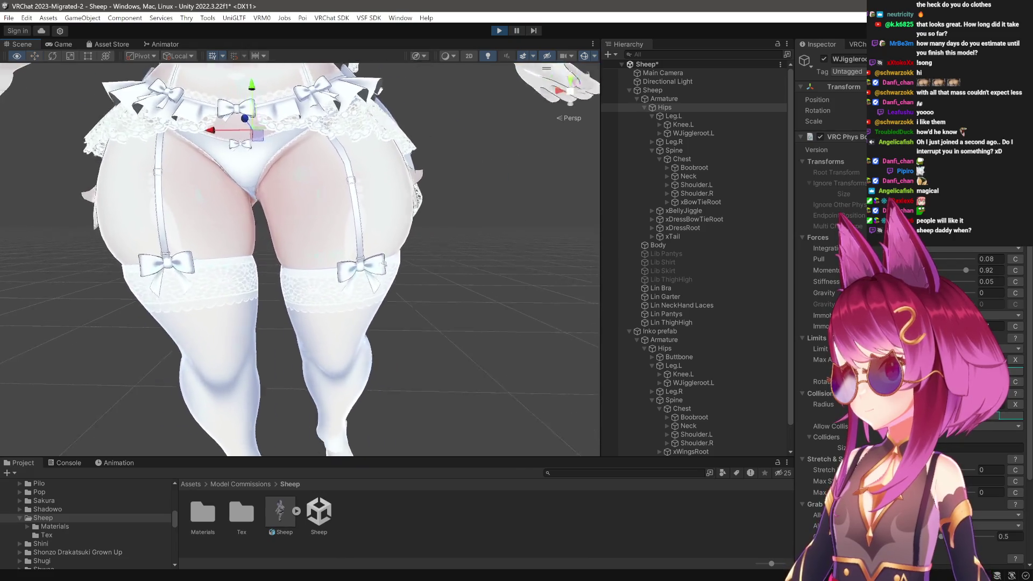
{"action": "mouse_move", "coordinate": [325, 131]}
{"action": "left_mouse_down"}
{"action": "mouse_move", "coordinate": [224, 140]}
{"action": "mouse_move", "coordinate": [282, 163]}
{"action": "mouse_move", "coordinate": [199, 179]}
{"action": "left_mouse_up"}
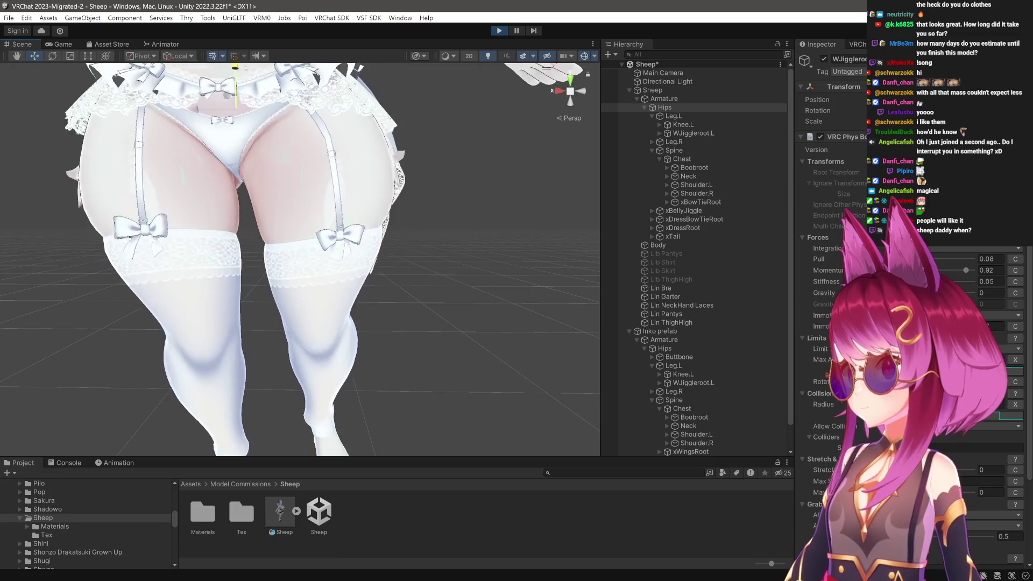
{"action": "left_click_drag", "start_coordinate": [302, 212], "coordinate": [134, 213]}
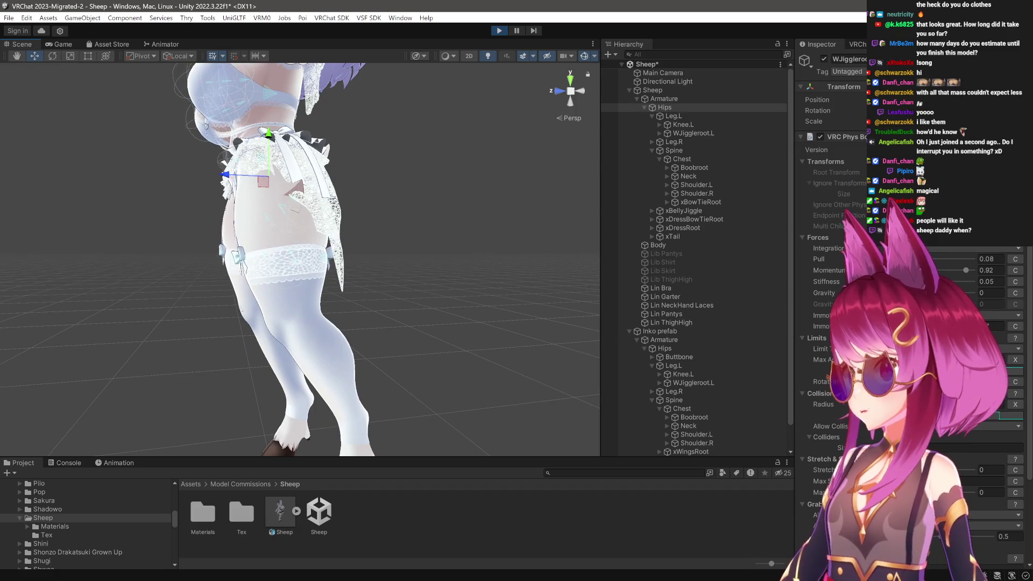
{"action": "scroll", "coordinate": [387, 278], "scroll_direction": "up", "scroll_amount": 5}
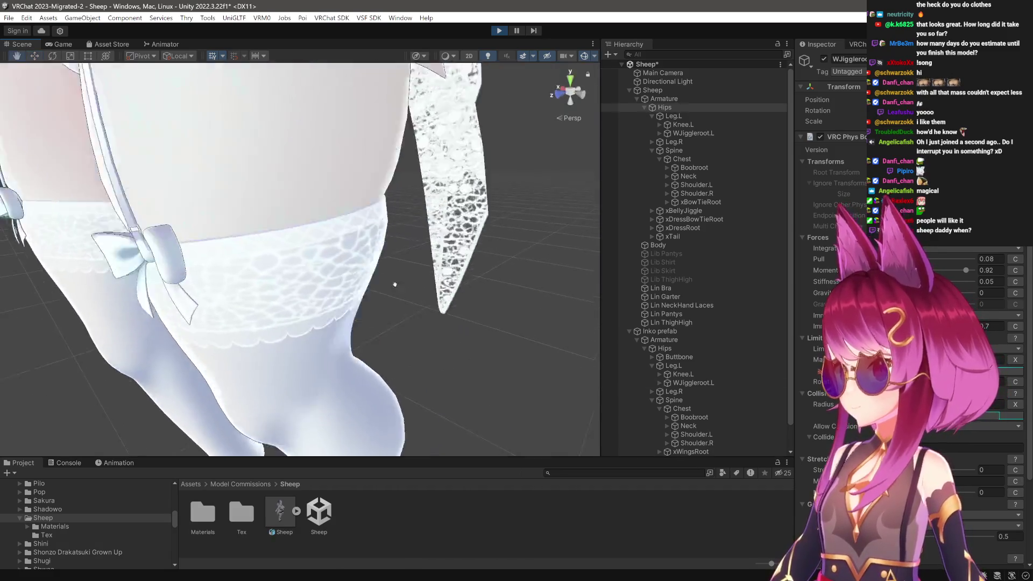
{"action": "scroll", "coordinate": [387, 277], "scroll_direction": "up", "scroll_amount": 3}
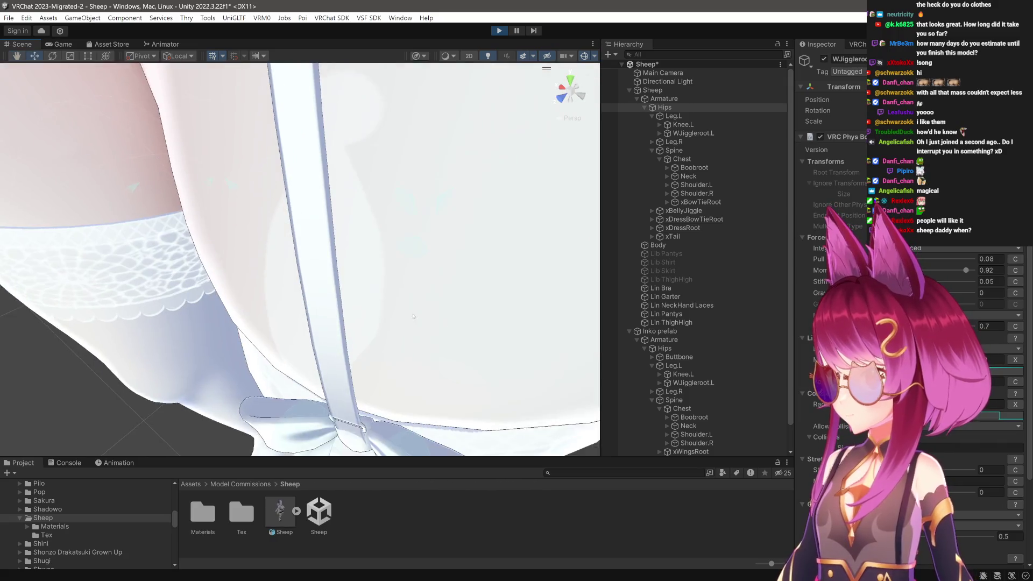
{"action": "scroll", "coordinate": [413, 316], "scroll_direction": "up", "scroll_amount": 3}
{"action": "scroll", "coordinate": [400, 293], "scroll_direction": "up", "scroll_amount": 3}
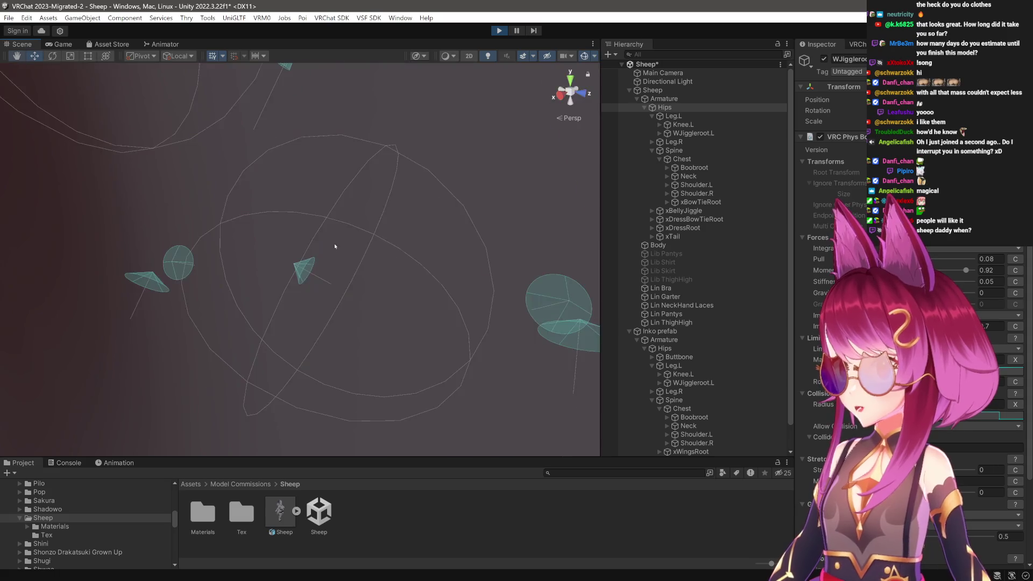
{"action": "scroll", "coordinate": [335, 243], "scroll_direction": "up", "scroll_amount": 3}
{"action": "left_click_drag", "start_coordinate": [340, 286], "coordinate": [388, 388]}
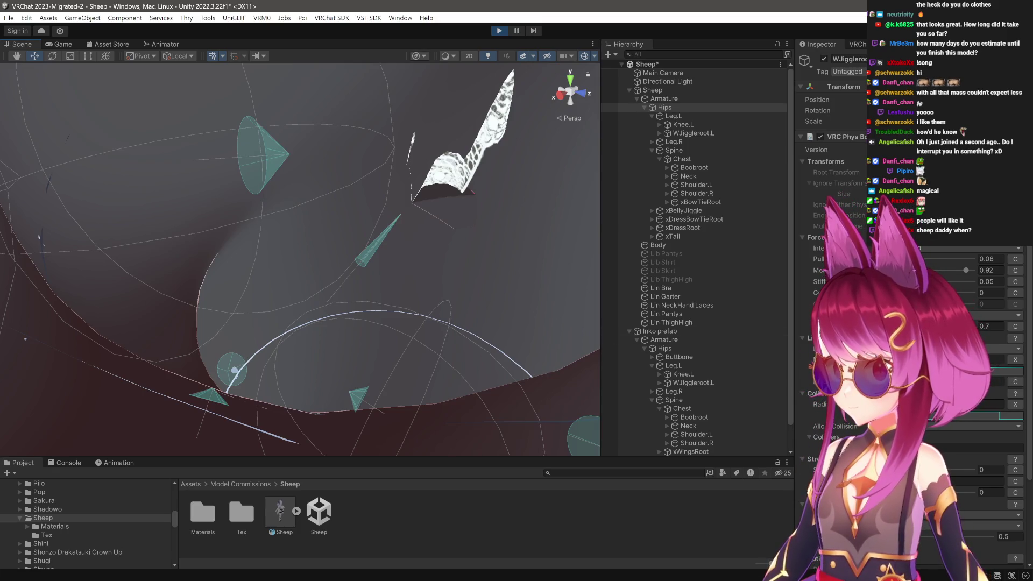
{"action": "mouse_move", "coordinate": [388, 389]}
{"action": "left_mouse_down"}
{"action": "mouse_move", "coordinate": [520, 332]}
{"action": "mouse_move", "coordinate": [517, 321]}
{"action": "left_mouse_up"}
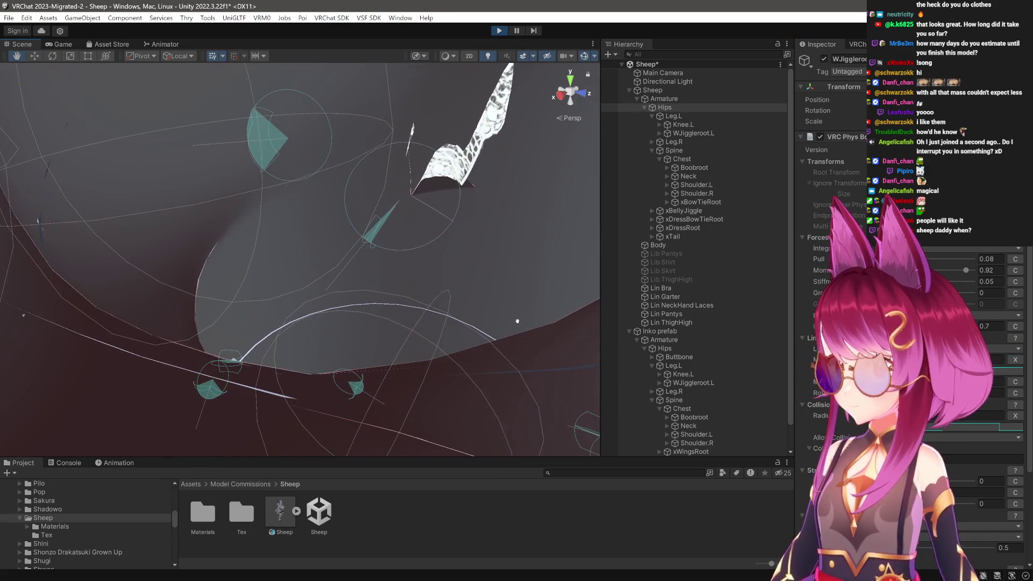
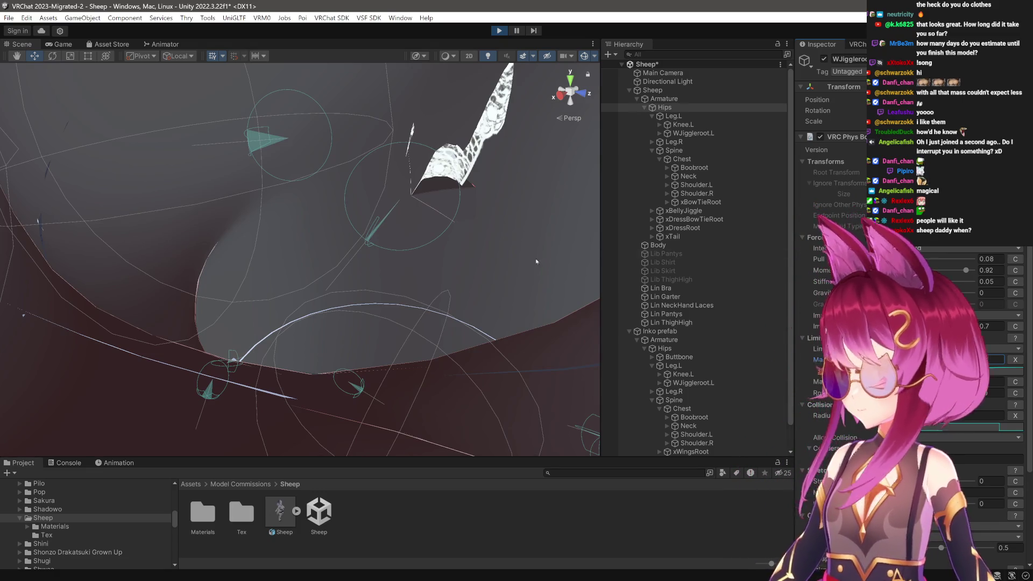
Drag WJiggleroot.L's Radius curve keys into a wave shape and check it against the collider spheres.
{"action": "scroll", "coordinate": [565, 256], "scroll_direction": "up", "scroll_amount": 5}
{"action": "scroll", "coordinate": [357, 288], "scroll_direction": "up", "scroll_amount": 5}
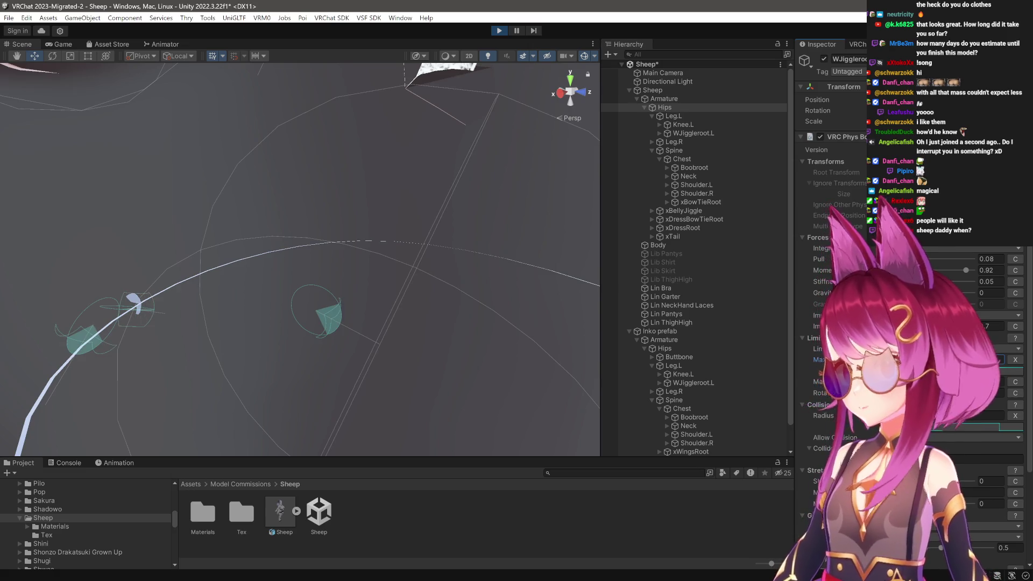
{"action": "scroll", "coordinate": [365, 323], "scroll_direction": "up", "scroll_amount": 5}
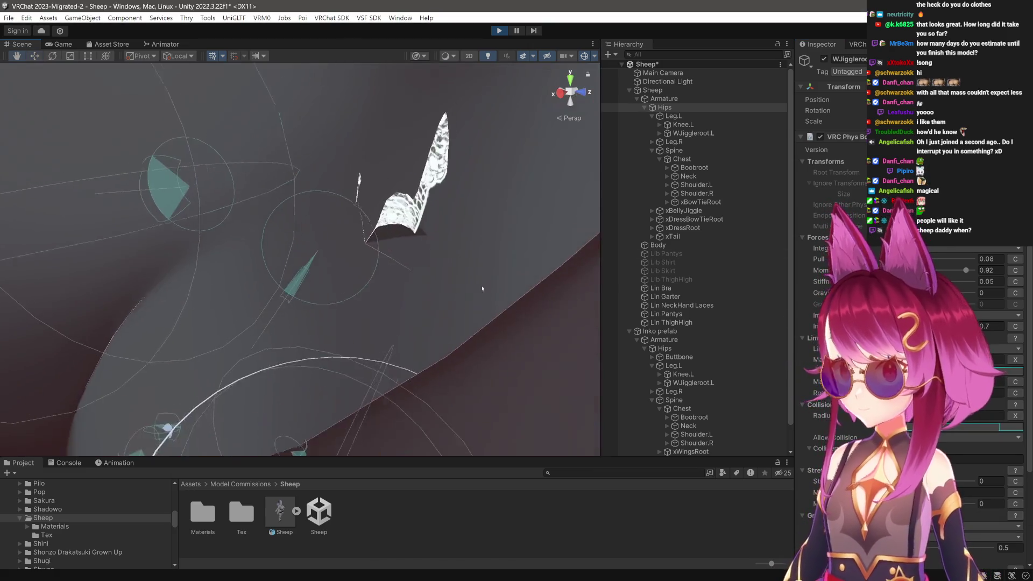
{"action": "scroll", "coordinate": [365, 323], "scroll_direction": "up", "scroll_amount": 3}
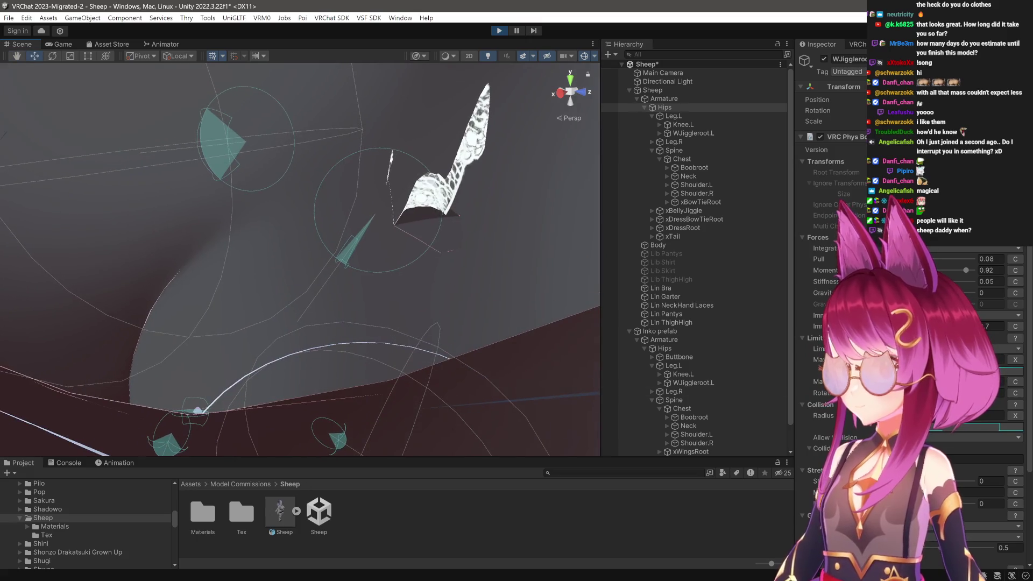
{"action": "left_click", "coordinate": [1001, 427]}
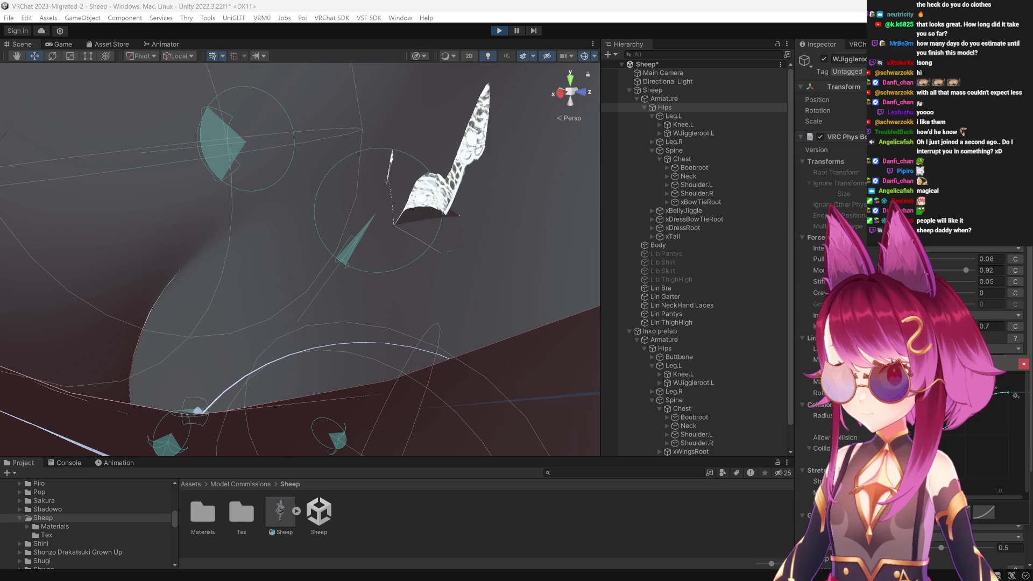
{"action": "left_click_drag", "start_coordinate": [995, 399], "coordinate": [975, 426]}
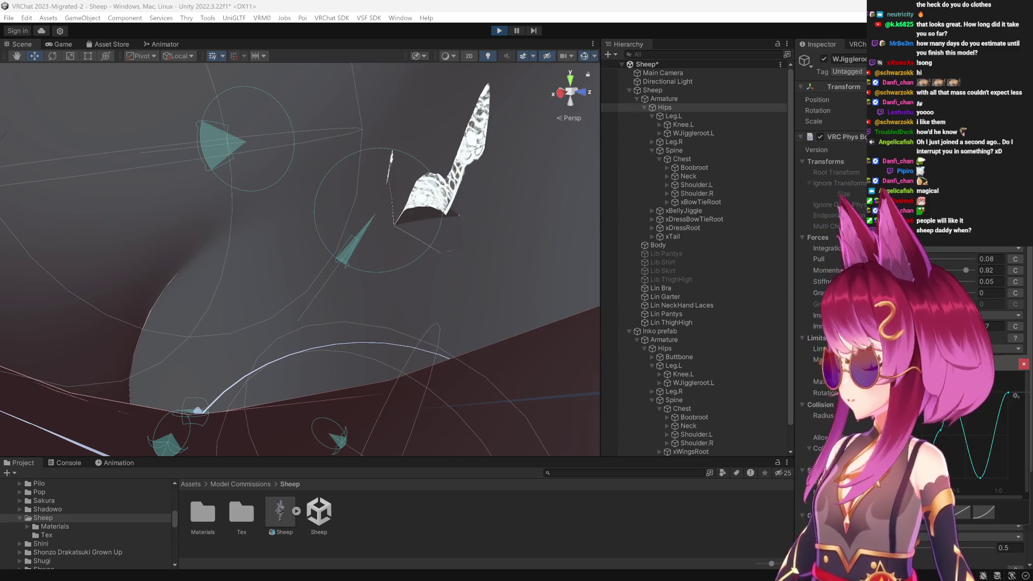
{"action": "mouse_move", "coordinate": [510, 367]}
{"action": "left_mouse_down"}
{"action": "mouse_move", "coordinate": [486, 280]}
{"action": "mouse_move", "coordinate": [397, 249]}
{"action": "mouse_move", "coordinate": [394, 295]}
{"action": "mouse_move", "coordinate": [390, 228]}
{"action": "mouse_move", "coordinate": [392, 359]}
{"action": "mouse_move", "coordinate": [375, 285]}
{"action": "mouse_move", "coordinate": [368, 316]}
{"action": "mouse_move", "coordinate": [395, 346]}
{"action": "mouse_move", "coordinate": [358, 303]}
{"action": "left_mouse_up"}
{"action": "left_click", "coordinate": [968, 370]}
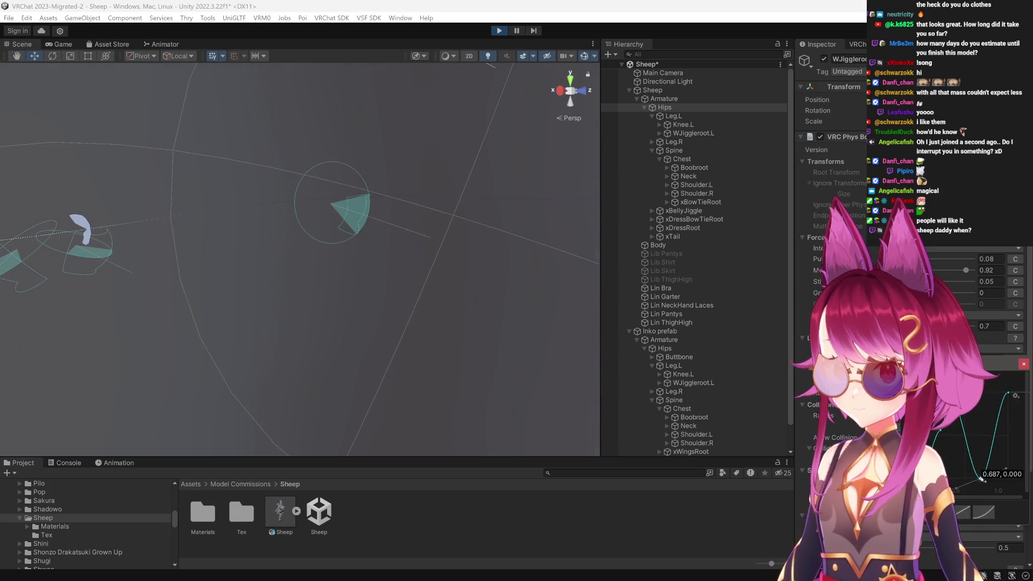
{"action": "mouse_move", "coordinate": [473, 301]}
{"action": "left_mouse_down"}
{"action": "mouse_move", "coordinate": [321, 286]}
{"action": "mouse_move", "coordinate": [240, 314]}
{"action": "mouse_move", "coordinate": [340, 333]}
{"action": "mouse_move", "coordinate": [273, 271]}
{"action": "left_mouse_up"}
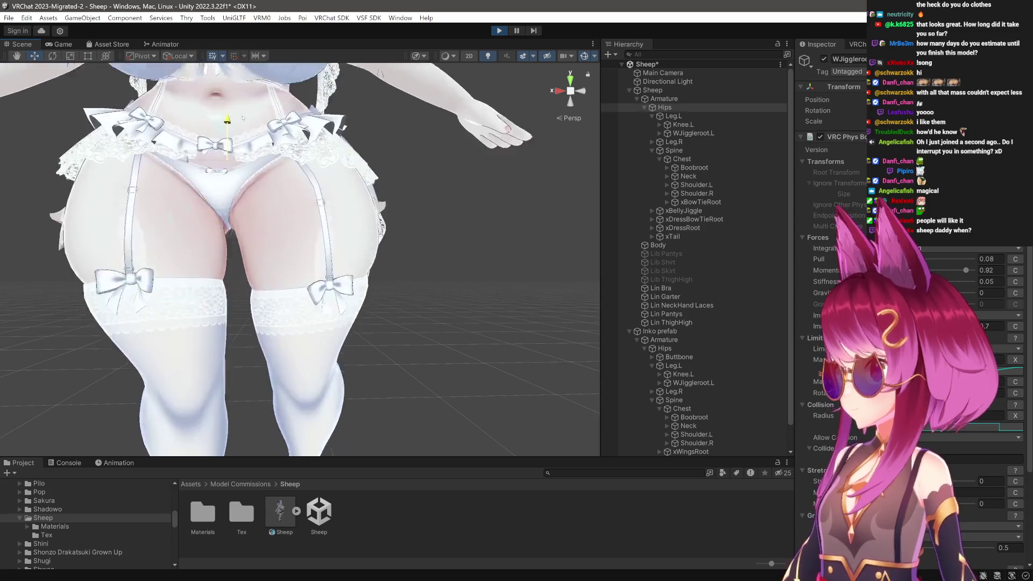
In Play mode, drag the Hips up, down and sideways from side and back views.
{"action": "left_click_drag", "start_coordinate": [250, 145], "coordinate": [158, 150]}
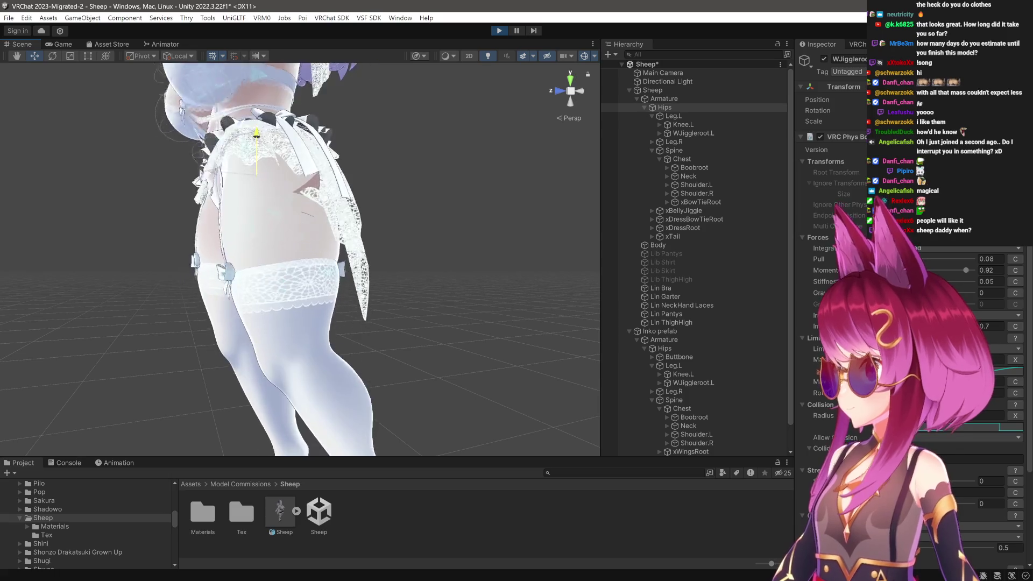
{"action": "left_click_drag", "start_coordinate": [257, 148], "coordinate": [257, 179]}
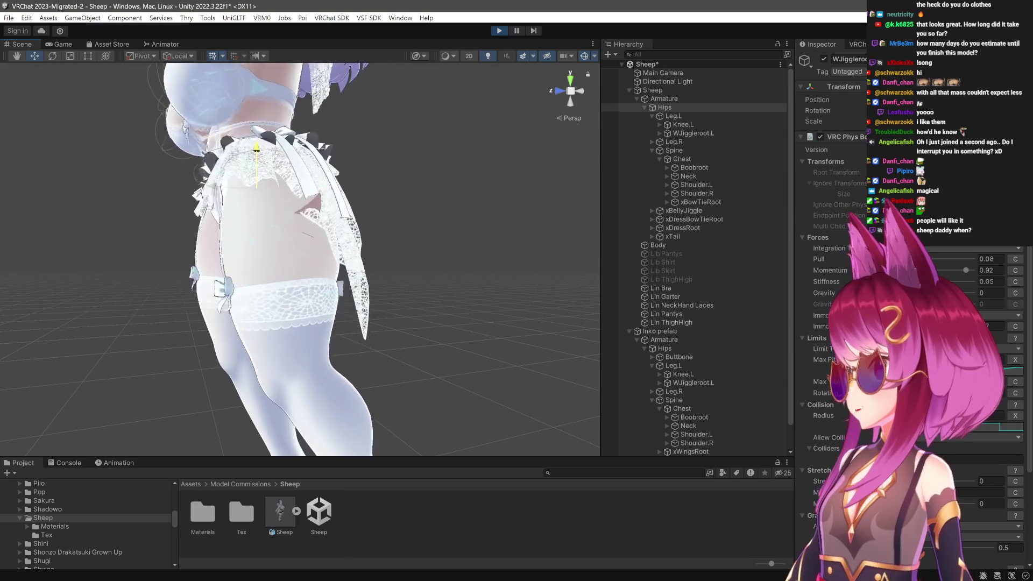
{"action": "mouse_move", "coordinate": [193, 264]}
{"action": "left_mouse_down"}
{"action": "mouse_move", "coordinate": [309, 307]}
{"action": "mouse_move", "coordinate": [370, 275]}
{"action": "left_mouse_up"}
{"action": "mouse_move", "coordinate": [368, 160]}
{"action": "left_mouse_down"}
{"action": "mouse_move", "coordinate": [312, 178]}
{"action": "mouse_move", "coordinate": [386, 195]}
{"action": "mouse_move", "coordinate": [348, 184]}
{"action": "mouse_move", "coordinate": [375, 183]}
{"action": "left_mouse_up"}
{"action": "scroll", "coordinate": [312, 177], "scroll_direction": "up", "scroll_amount": 3}
{"action": "left_click", "coordinate": [1011, 370]}
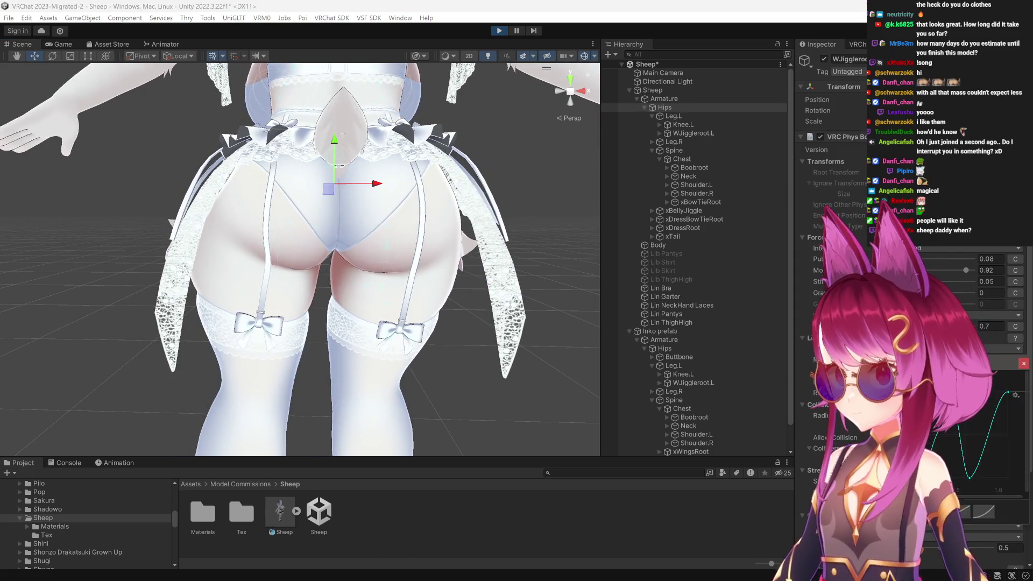
{"action": "mouse_move", "coordinate": [377, 181]}
{"action": "left_mouse_down"}
{"action": "mouse_move", "coordinate": [397, 180]}
{"action": "mouse_move", "coordinate": [369, 181]}
{"action": "mouse_move", "coordinate": [377, 208]}
{"action": "mouse_move", "coordinate": [463, 342]}
{"action": "mouse_move", "coordinate": [365, 330]}
{"action": "left_mouse_up"}
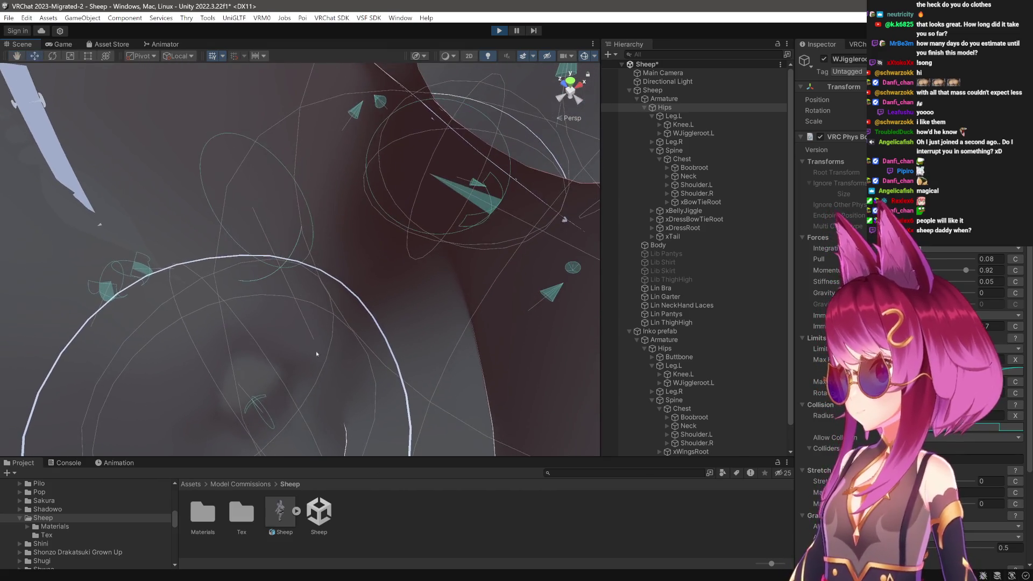
Add a curve to the thigh PhysBone's Max Yaw limit and inspect the thigh collider spheres.
{"action": "scroll", "coordinate": [310, 363], "scroll_direction": "up", "scroll_amount": 10}
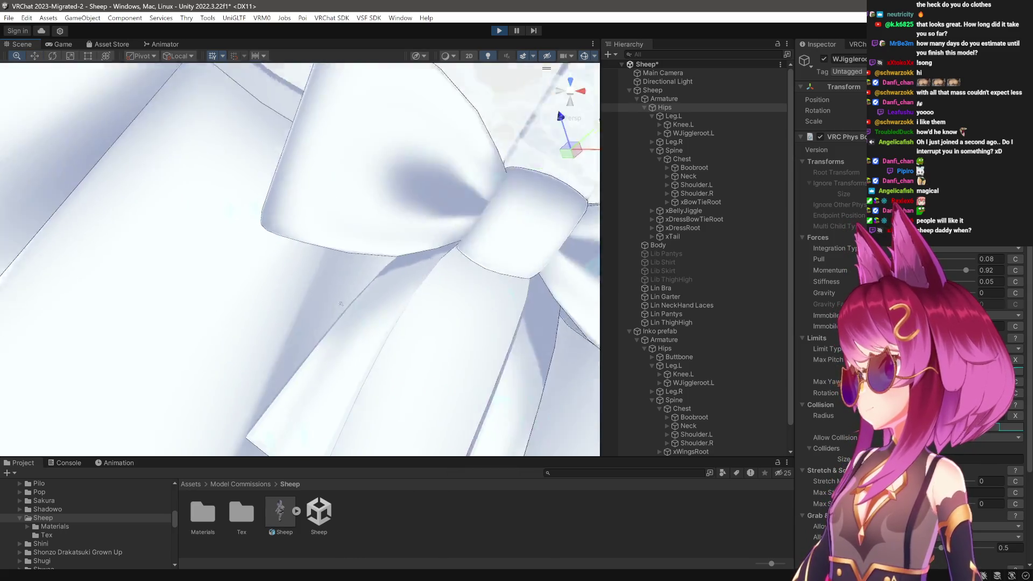
{"action": "scroll", "coordinate": [340, 304], "scroll_direction": "up", "scroll_amount": 3}
{"action": "scroll", "coordinate": [366, 317], "scroll_direction": "down", "scroll_amount": 2}
{"action": "scroll", "coordinate": [388, 318], "scroll_direction": "up", "scroll_amount": 2}
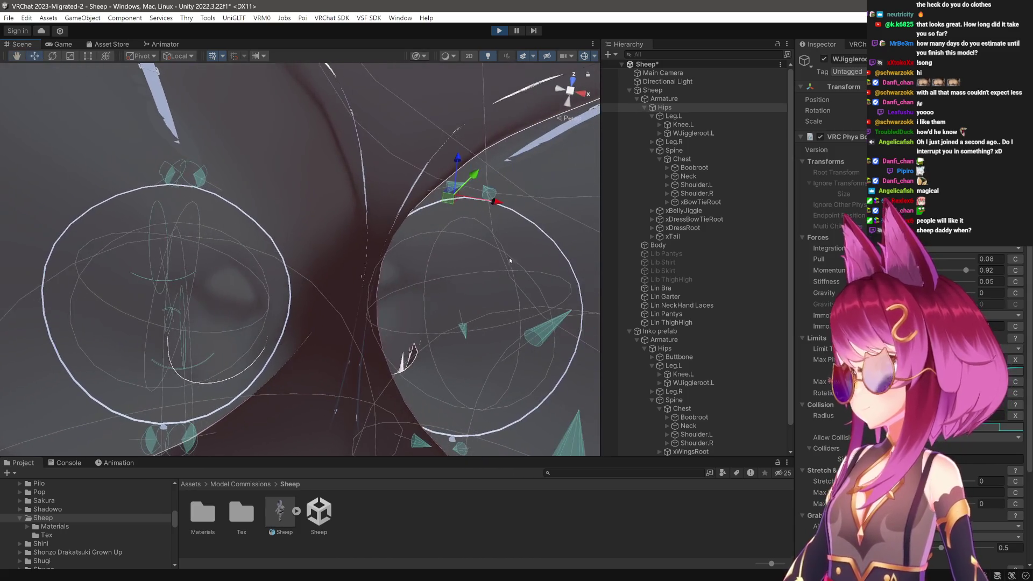
{"action": "scroll", "coordinate": [484, 202], "scroll_direction": "up", "scroll_amount": 2}
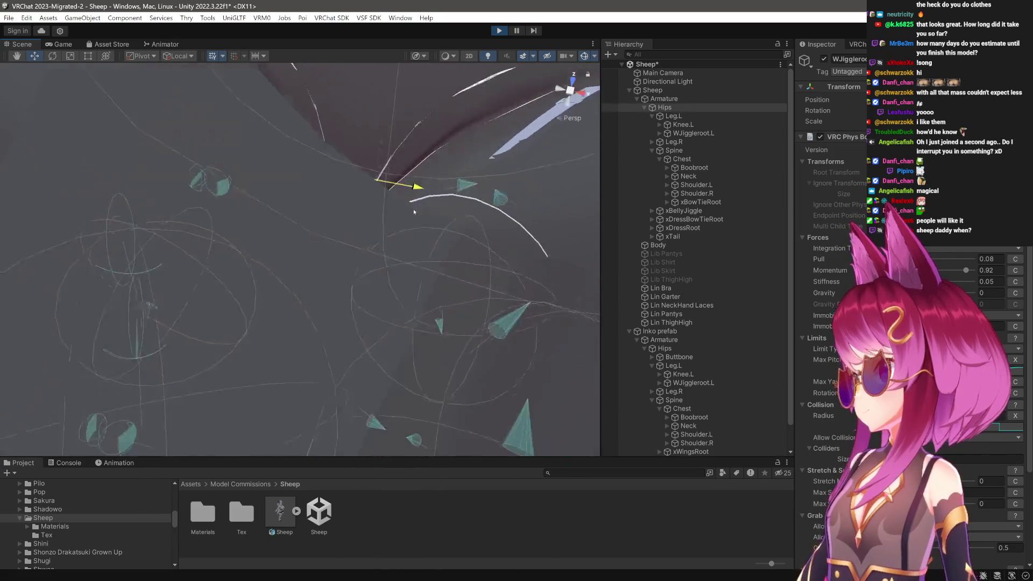
{"action": "scroll", "coordinate": [420, 186], "scroll_direction": "down", "scroll_amount": 2}
{"action": "scroll", "coordinate": [448, 214], "scroll_direction": "up", "scroll_amount": 2}
{"action": "scroll", "coordinate": [431, 211], "scroll_direction": "down", "scroll_amount": 2}
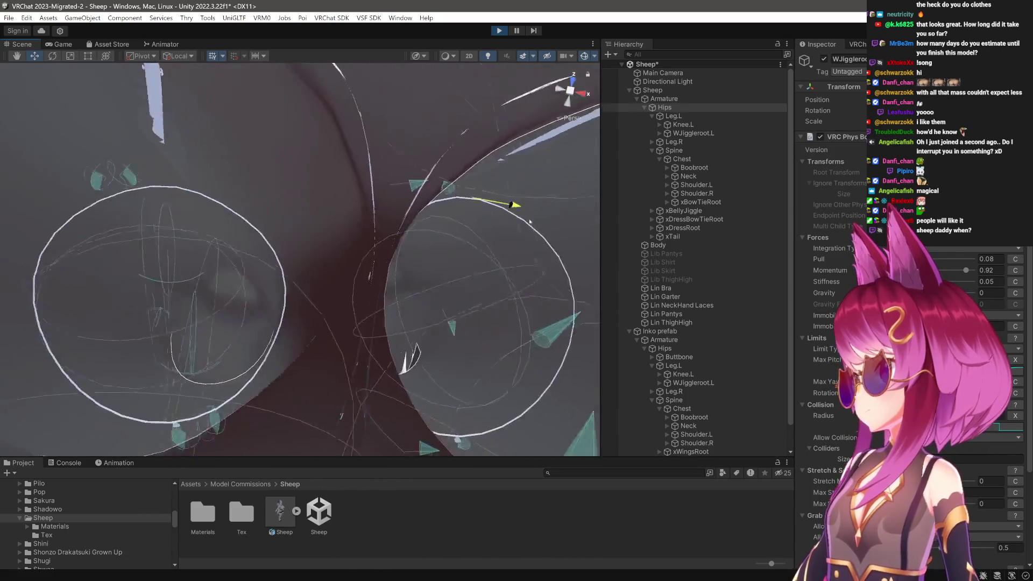
{"action": "scroll", "coordinate": [444, 220], "scroll_direction": "up", "scroll_amount": 3}
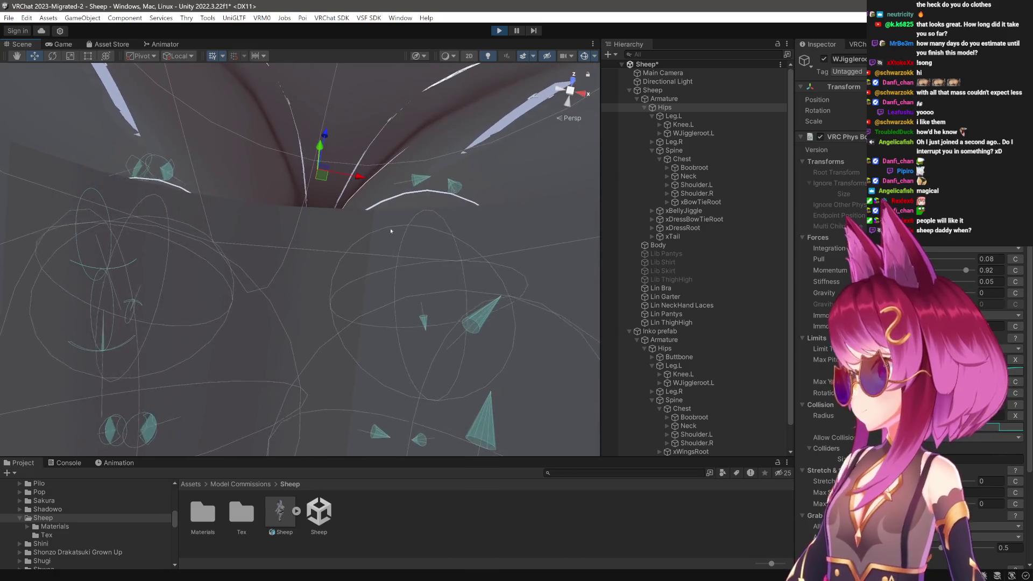
{"action": "left_click", "coordinate": [1015, 383]}
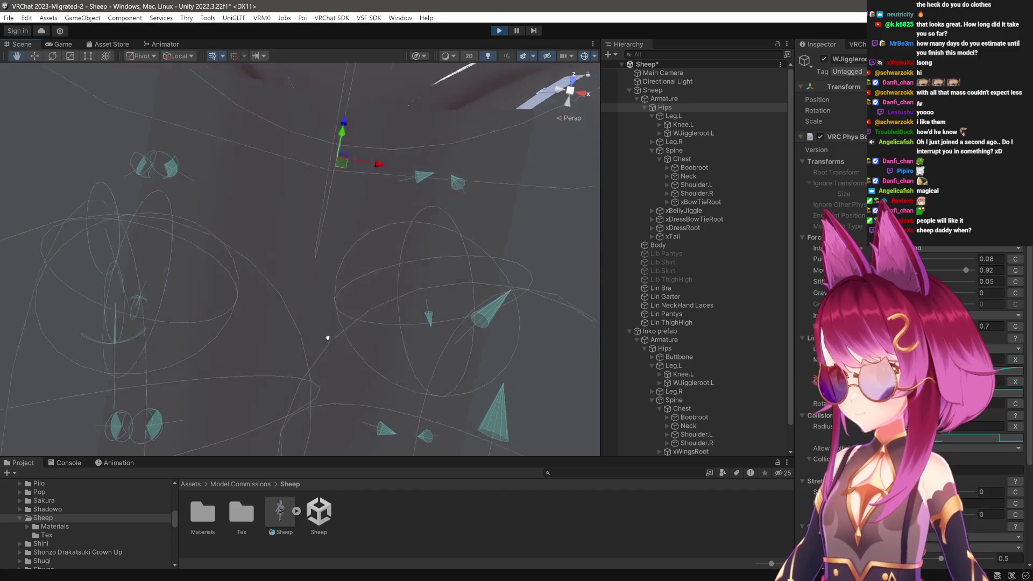
{"action": "scroll", "coordinate": [322, 342], "scroll_direction": "up", "scroll_amount": 5}
{"action": "mouse_move", "coordinate": [423, 214]}
{"action": "left_mouse_down"}
{"action": "mouse_move", "coordinate": [474, 252]}
{"action": "mouse_move", "coordinate": [323, 229]}
{"action": "mouse_move", "coordinate": [404, 191]}
{"action": "left_mouse_up"}
{"action": "scroll", "coordinate": [405, 191], "scroll_direction": "down", "scroll_amount": 6}
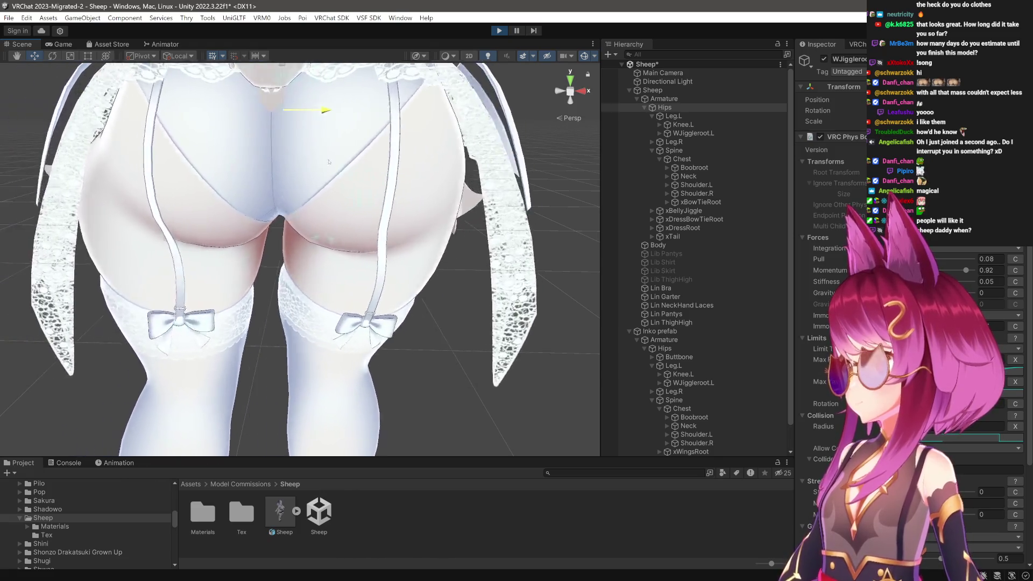
Shake the Hips up and down from several angles, frame them, then select WJiggleroot.L.
{"action": "left_click_drag", "start_coordinate": [300, 232], "coordinate": [269, 280]}
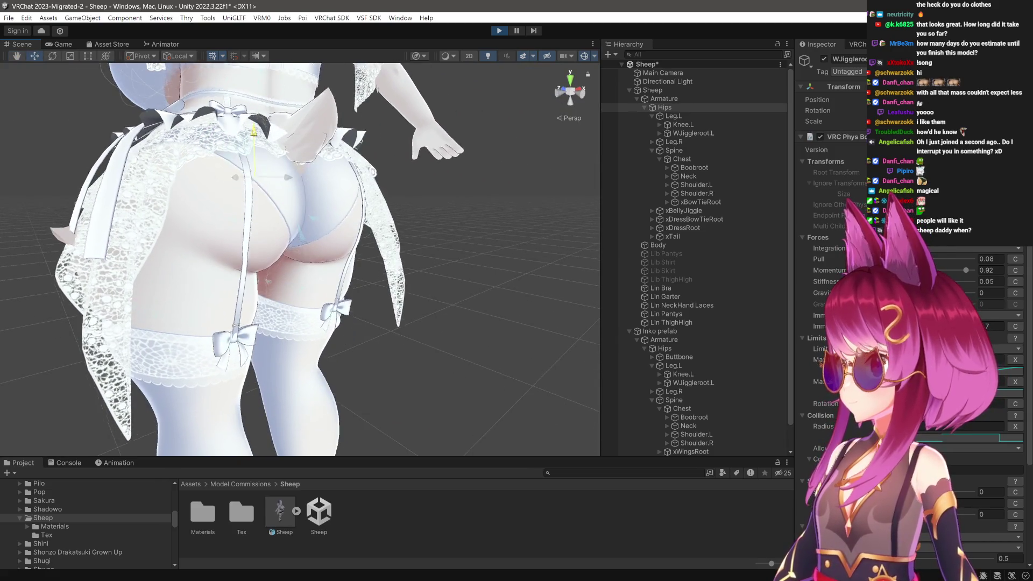
{"action": "mouse_move", "coordinate": [254, 153]}
{"action": "left_mouse_down"}
{"action": "mouse_move", "coordinate": [255, 140]}
{"action": "mouse_move", "coordinate": [254, 162]}
{"action": "mouse_move", "coordinate": [254, 145]}
{"action": "mouse_move", "coordinate": [265, 162]}
{"action": "left_mouse_up"}
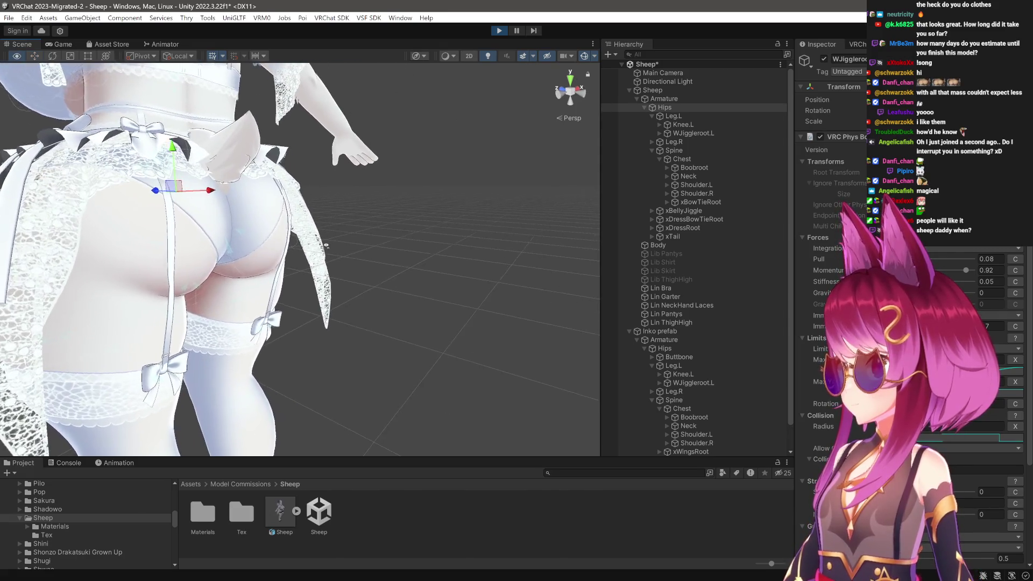
{"action": "left_click_drag", "start_coordinate": [358, 285], "coordinate": [291, 286]}
{"action": "left_click_drag", "start_coordinate": [431, 161], "coordinate": [404, 174]}
{"action": "mouse_move", "coordinate": [271, 271]}
{"action": "left_mouse_down"}
{"action": "mouse_move", "coordinate": [346, 253]}
{"action": "mouse_move", "coordinate": [226, 260]}
{"action": "mouse_move", "coordinate": [324, 261]}
{"action": "left_mouse_up"}
{"action": "key", "text": "f"}
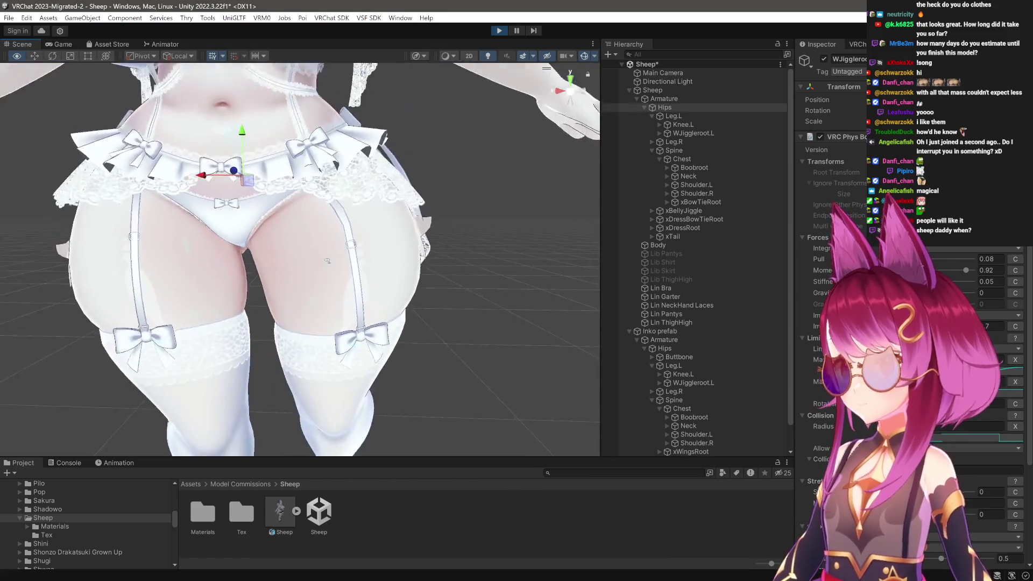
{"action": "mouse_move", "coordinate": [268, 177]}
{"action": "left_mouse_down"}
{"action": "mouse_move", "coordinate": [253, 178]}
{"action": "mouse_move", "coordinate": [280, 137]}
{"action": "mouse_move", "coordinate": [281, 172]}
{"action": "mouse_move", "coordinate": [281, 136]}
{"action": "mouse_move", "coordinate": [274, 160]}
{"action": "left_mouse_up"}
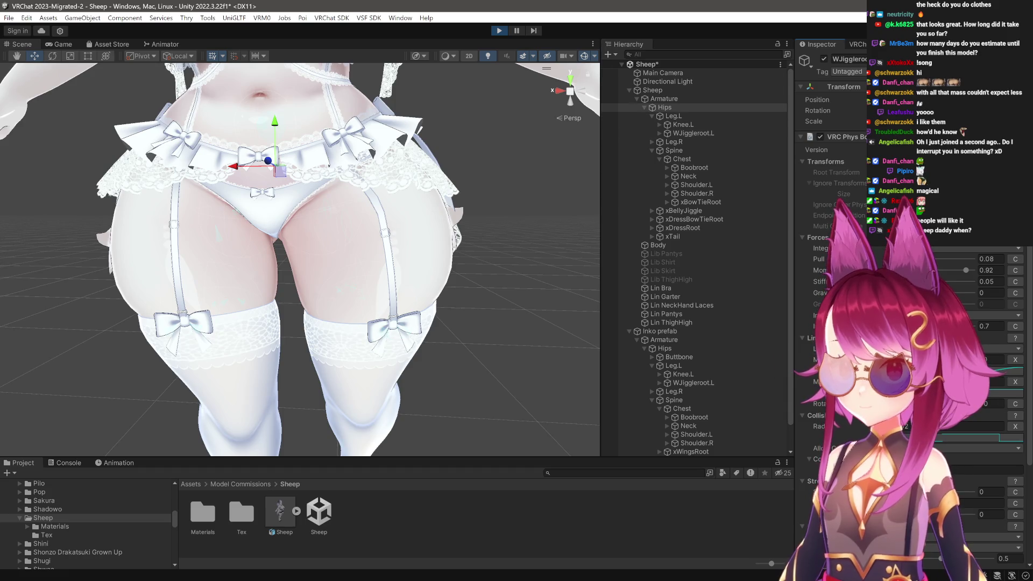
{"action": "left_click", "coordinate": [704, 134]}
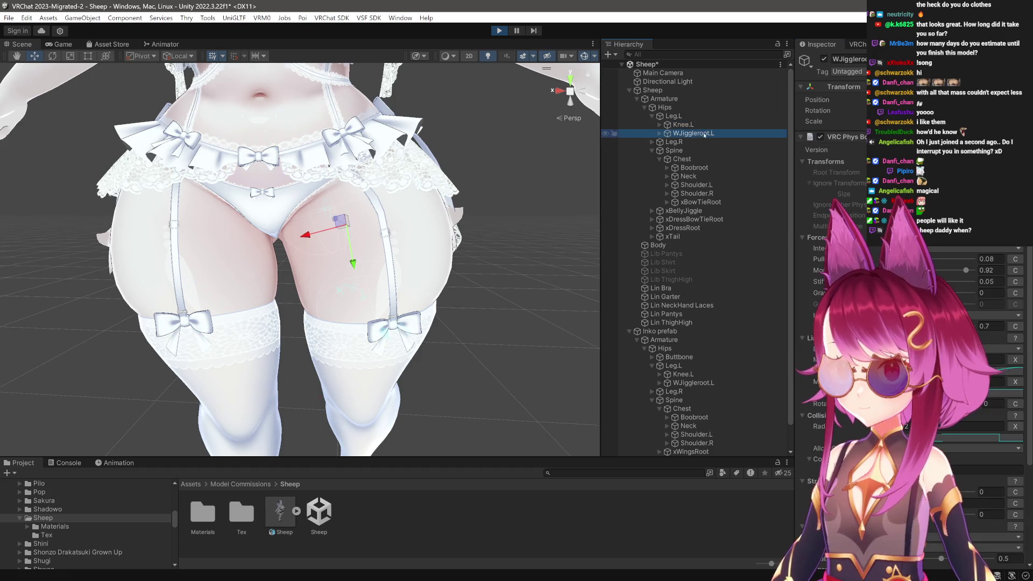
Expand Leg.R to compare WJiggleroot.R's PhysBone with the left one, then select Hips.
{"action": "left_click", "coordinate": [652, 142]}
{"action": "left_click", "coordinate": [713, 159]}
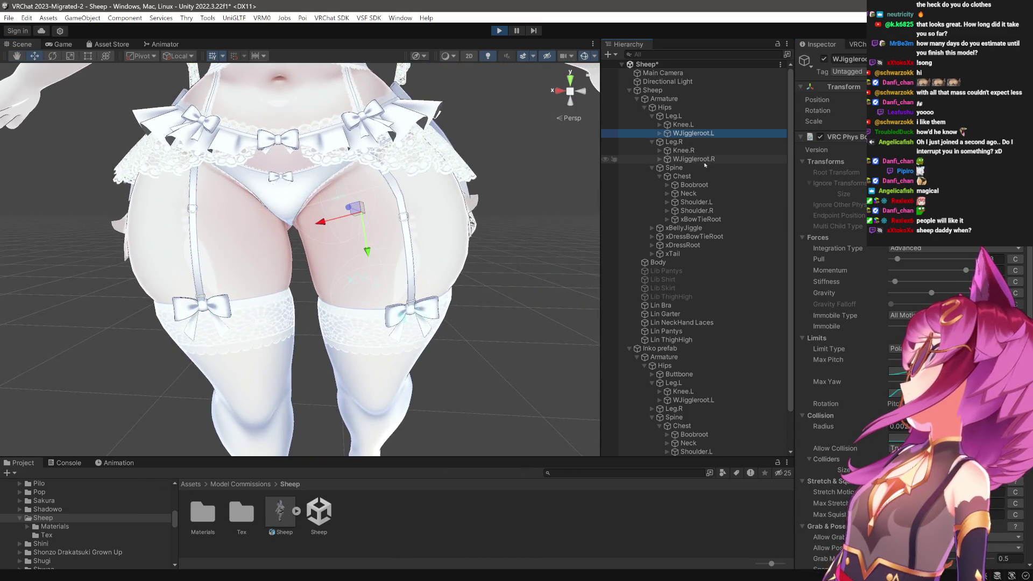
{"action": "left_click", "coordinate": [665, 107]}
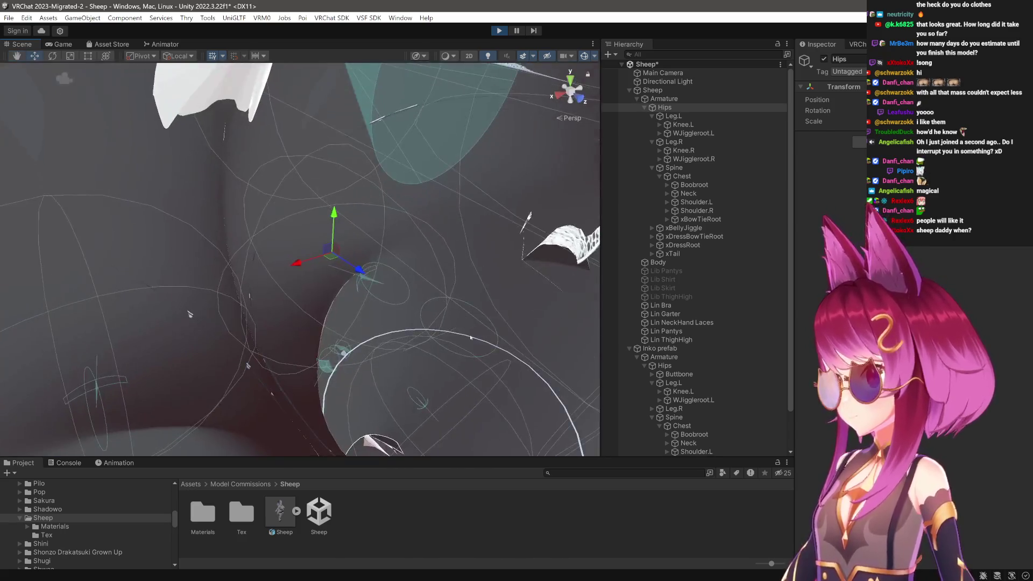
From a front view of the hips, rotate the left leg to check thigh deformation, then undo.
{"action": "mouse_move", "coordinate": [471, 337]}
{"action": "left_mouse_down"}
{"action": "mouse_move", "coordinate": [425, 302]}
{"action": "mouse_move", "coordinate": [369, 288]}
{"action": "mouse_move", "coordinate": [343, 268]}
{"action": "mouse_move", "coordinate": [339, 302]}
{"action": "mouse_move", "coordinate": [362, 268]}
{"action": "mouse_move", "coordinate": [425, 291]}
{"action": "mouse_move", "coordinate": [390, 283]}
{"action": "mouse_move", "coordinate": [329, 124]}
{"action": "mouse_move", "coordinate": [436, 253]}
{"action": "mouse_move", "coordinate": [239, 255]}
{"action": "left_mouse_up"}
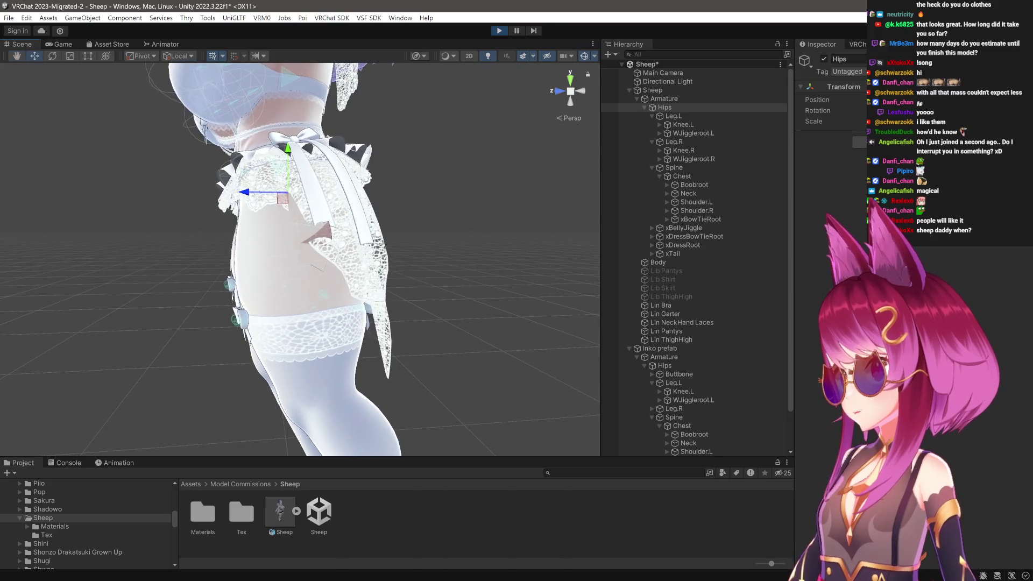
{"action": "left_click_drag", "start_coordinate": [239, 255], "coordinate": [215, 255]}
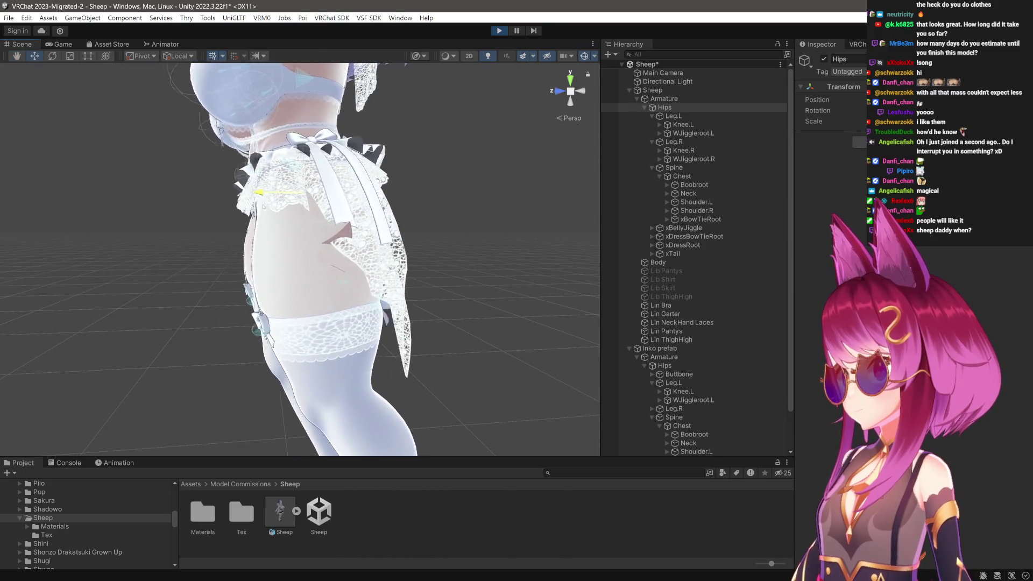
{"action": "left_click_drag", "start_coordinate": [215, 255], "coordinate": [376, 255]}
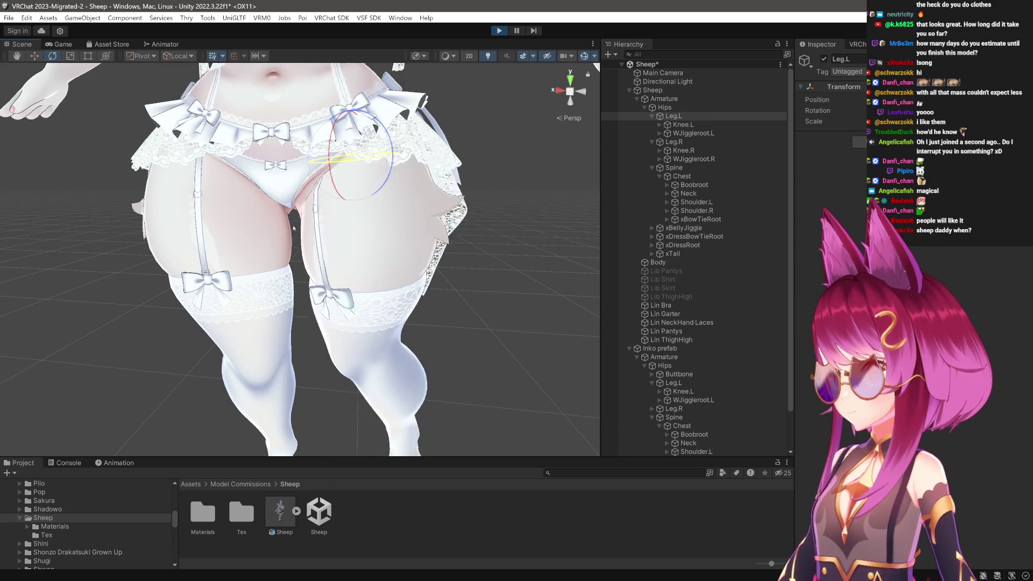
{"action": "scroll", "coordinate": [344, 237], "scroll_direction": "up", "scroll_amount": 10}
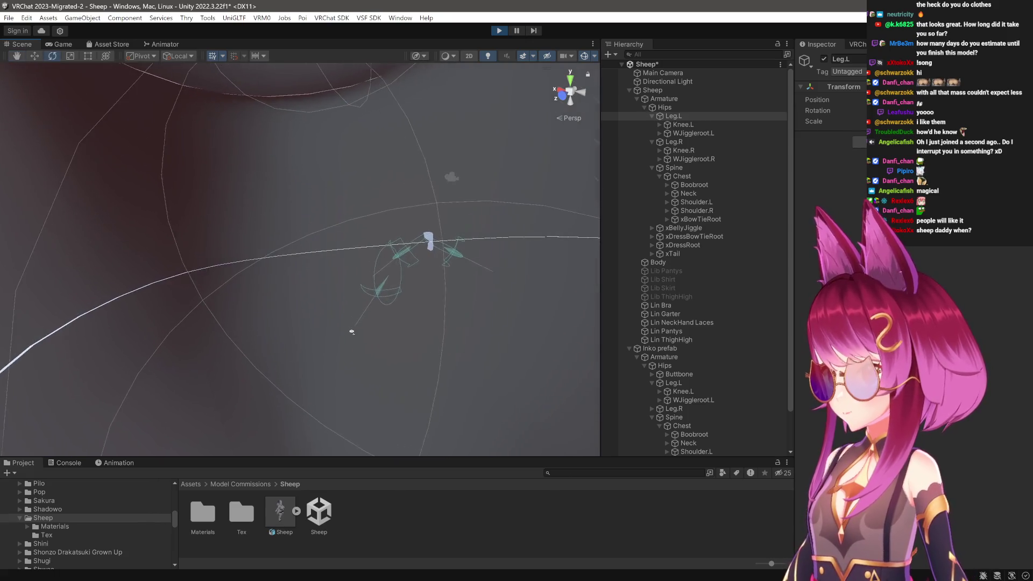
{"action": "mouse_move", "coordinate": [352, 332]}
{"action": "left_mouse_down"}
{"action": "mouse_move", "coordinate": [381, 302]}
{"action": "mouse_move", "coordinate": [362, 329]}
{"action": "mouse_move", "coordinate": [344, 329]}
{"action": "left_mouse_up"}
{"action": "scroll", "coordinate": [343, 329], "scroll_direction": "up", "scroll_amount": 5}
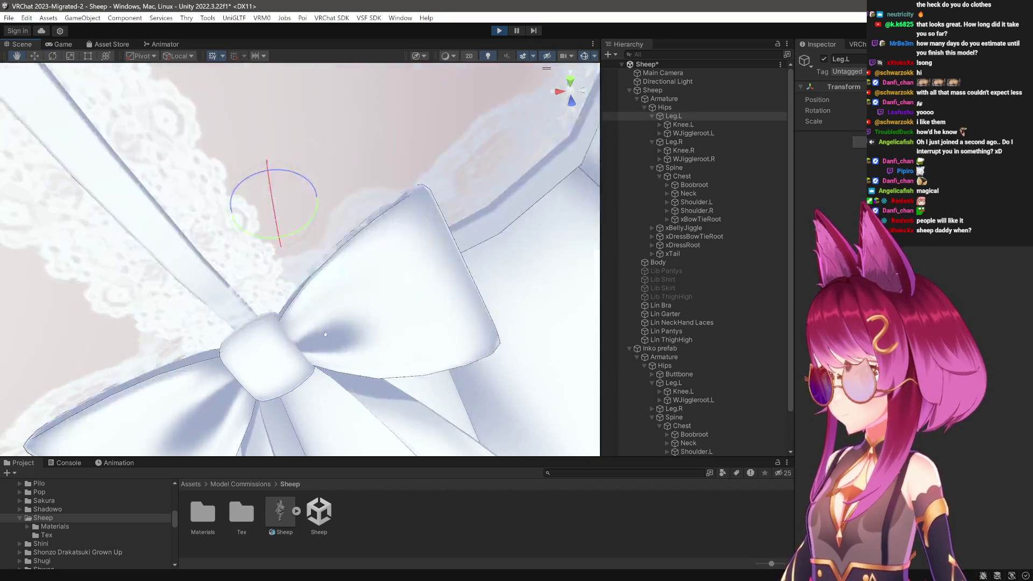
{"action": "scroll", "coordinate": [325, 334], "scroll_direction": "down", "scroll_amount": 8}
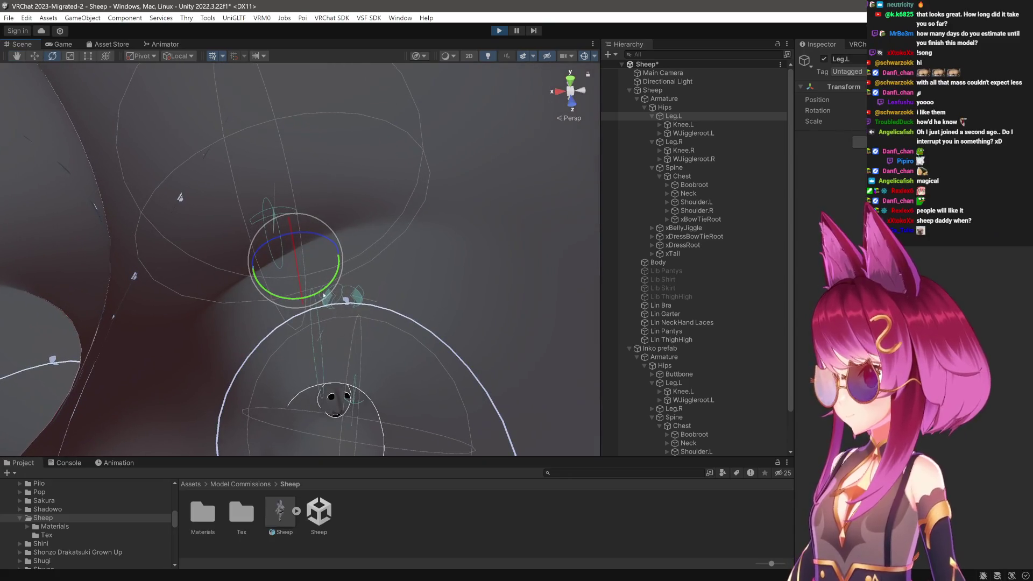
{"action": "mouse_move", "coordinate": [324, 295]}
{"action": "left_mouse_down"}
{"action": "mouse_move", "coordinate": [338, 308]}
{"action": "mouse_move", "coordinate": [334, 344]}
{"action": "mouse_move", "coordinate": [370, 397]}
{"action": "mouse_move", "coordinate": [363, 400]}
{"action": "mouse_move", "coordinate": [381, 393]}
{"action": "mouse_move", "coordinate": [359, 393]}
{"action": "left_mouse_up"}
{"action": "key", "text": "ctrl+z"}
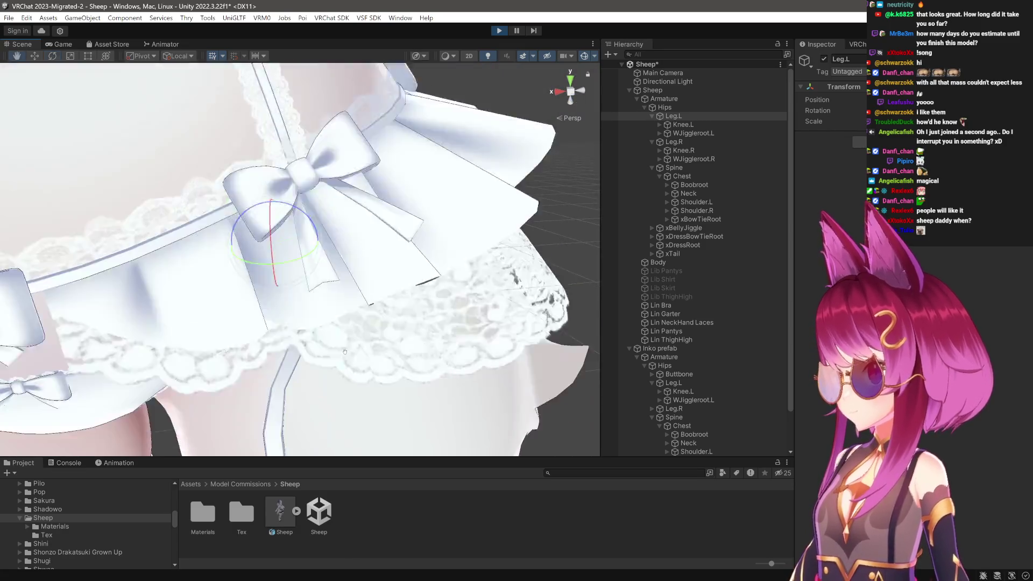
Swing the left leg outward repeatedly to watch the thigh jiggle.
{"action": "left_click_drag", "start_coordinate": [303, 238], "coordinate": [285, 274]}
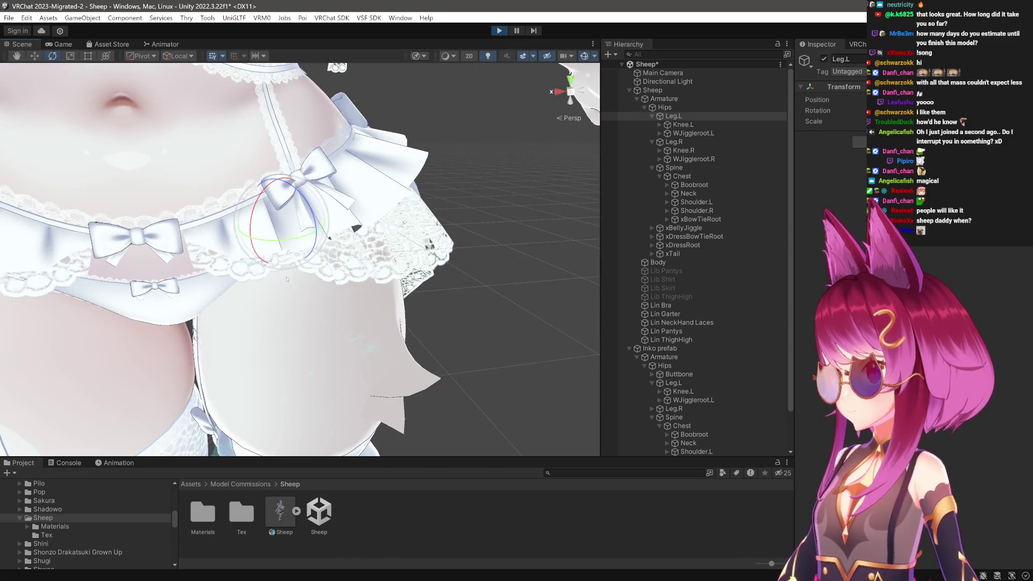
{"action": "left_click_drag", "start_coordinate": [349, 393], "coordinate": [344, 401]}
{"action": "key", "text": "ctrl+z"}
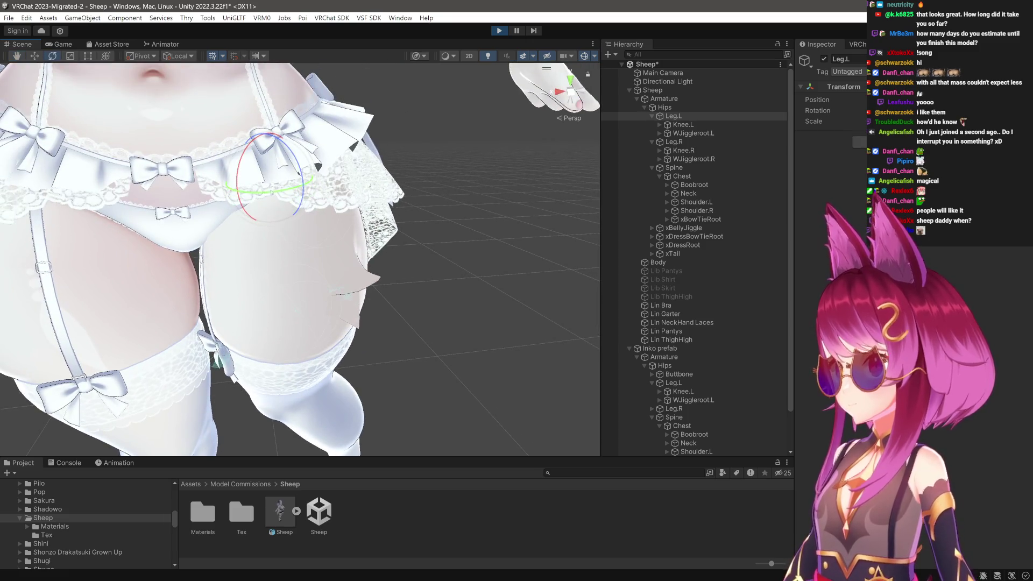
{"action": "mouse_move", "coordinate": [322, 191]}
{"action": "left_mouse_down"}
{"action": "mouse_move", "coordinate": [321, 295]}
{"action": "mouse_move", "coordinate": [316, 276]}
{"action": "left_mouse_up"}
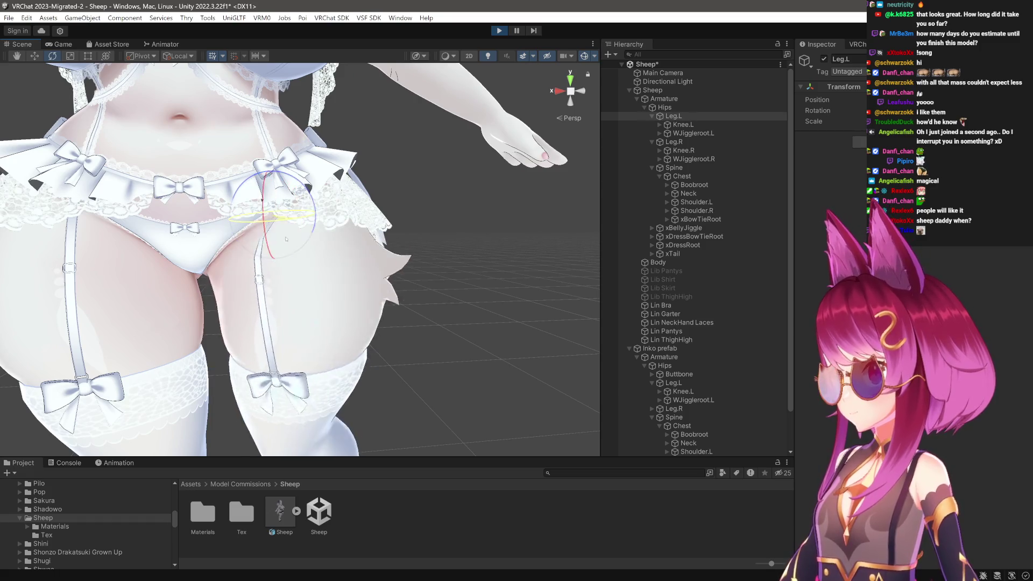
{"action": "mouse_move", "coordinate": [301, 237]}
{"action": "left_mouse_down"}
{"action": "mouse_move", "coordinate": [323, 245]}
{"action": "mouse_move", "coordinate": [499, 93]}
{"action": "left_mouse_up"}
Restart Play mode, select Leg.L and rotate the thigh outward to test the bounce.
{"action": "left_click", "coordinate": [504, 34]}
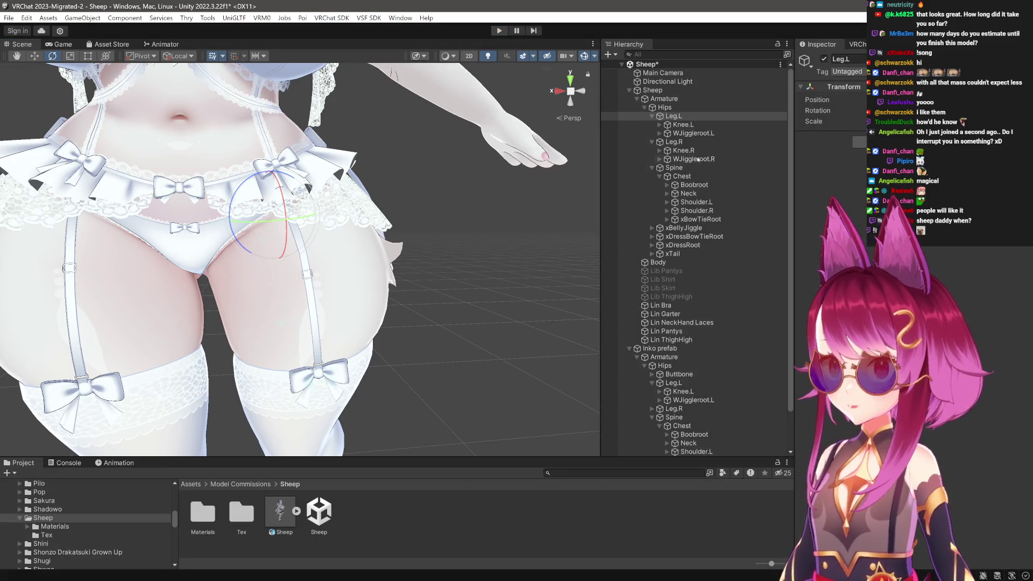
{"action": "key", "text": "ctrl+p"}
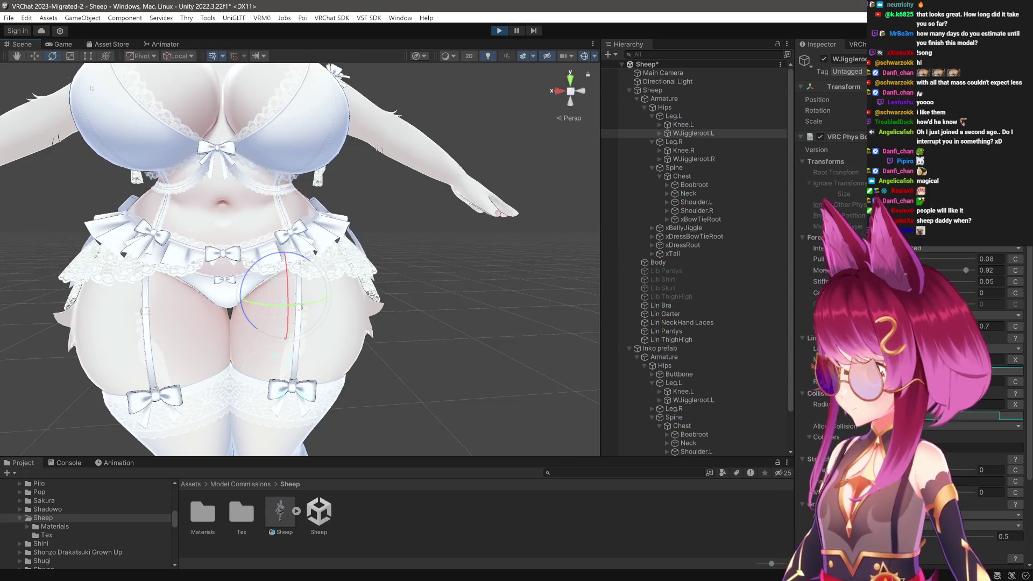
{"action": "mouse_move", "coordinate": [462, 298]}
{"action": "left_mouse_down"}
{"action": "mouse_move", "coordinate": [405, 317]}
{"action": "mouse_move", "coordinate": [457, 242]}
{"action": "left_mouse_up"}
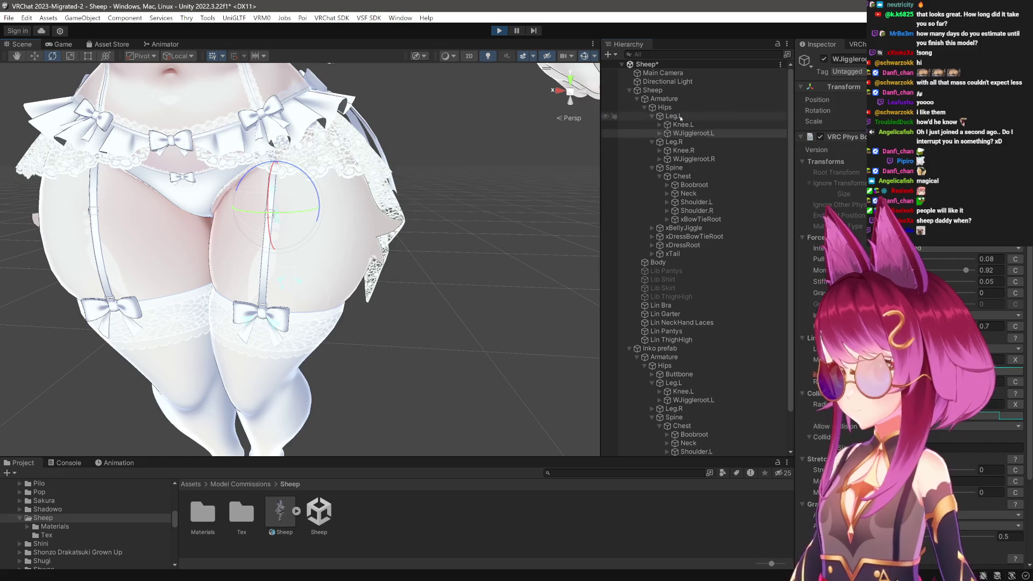
{"action": "left_click", "coordinate": [679, 118]}
{"action": "mouse_move", "coordinate": [308, 134]}
{"action": "left_mouse_down"}
{"action": "mouse_move", "coordinate": [308, 168]}
{"action": "mouse_move", "coordinate": [334, 172]}
{"action": "mouse_move", "coordinate": [336, 199]}
{"action": "mouse_move", "coordinate": [290, 260]}
{"action": "mouse_move", "coordinate": [325, 369]}
{"action": "left_mouse_up"}
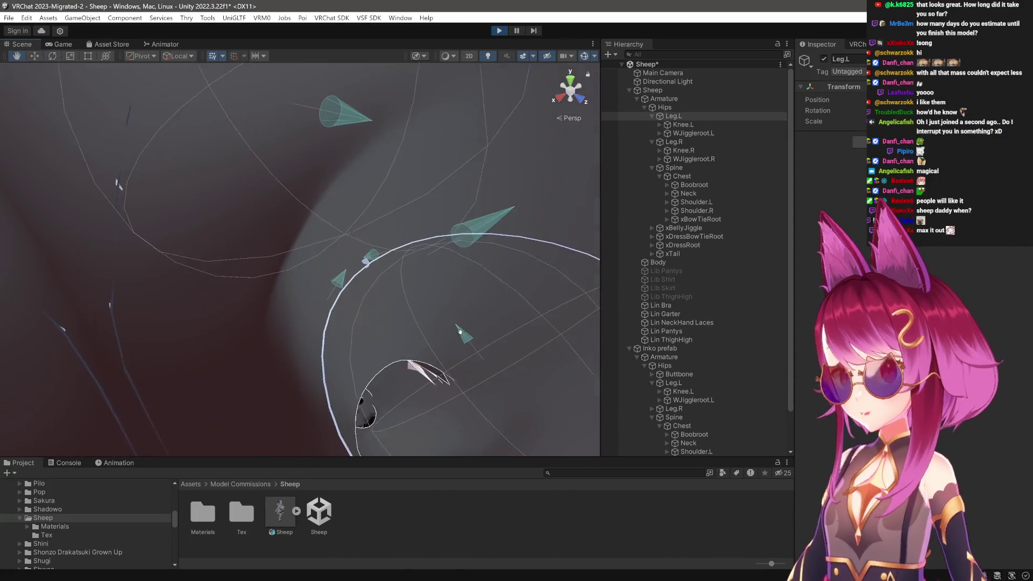
Raise WJiggleroot.L's Max Angle limit so its cones widen, then open its curve editor.
{"action": "left_click", "coordinate": [694, 133]}
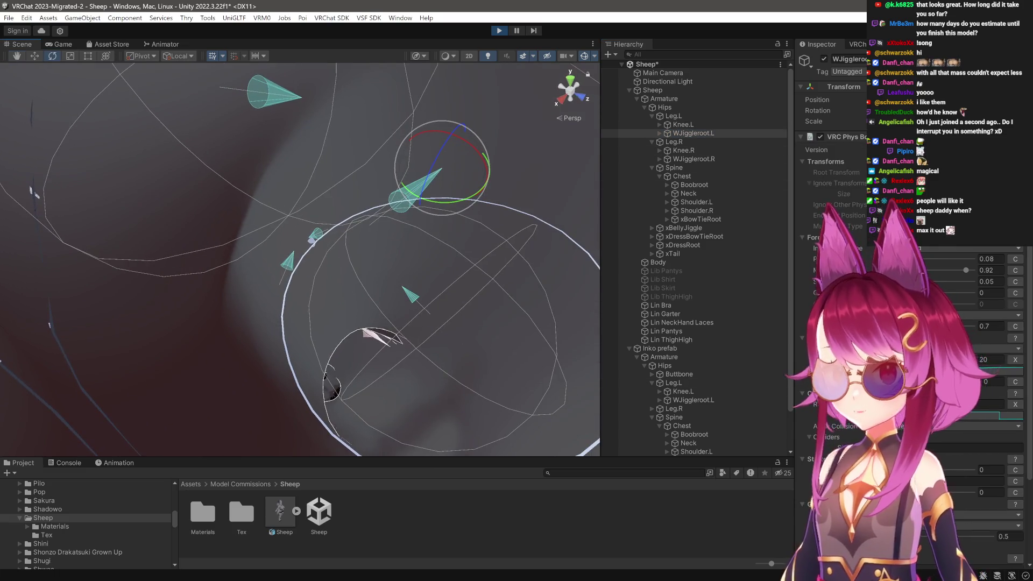
{"action": "key", "text": "Return"}
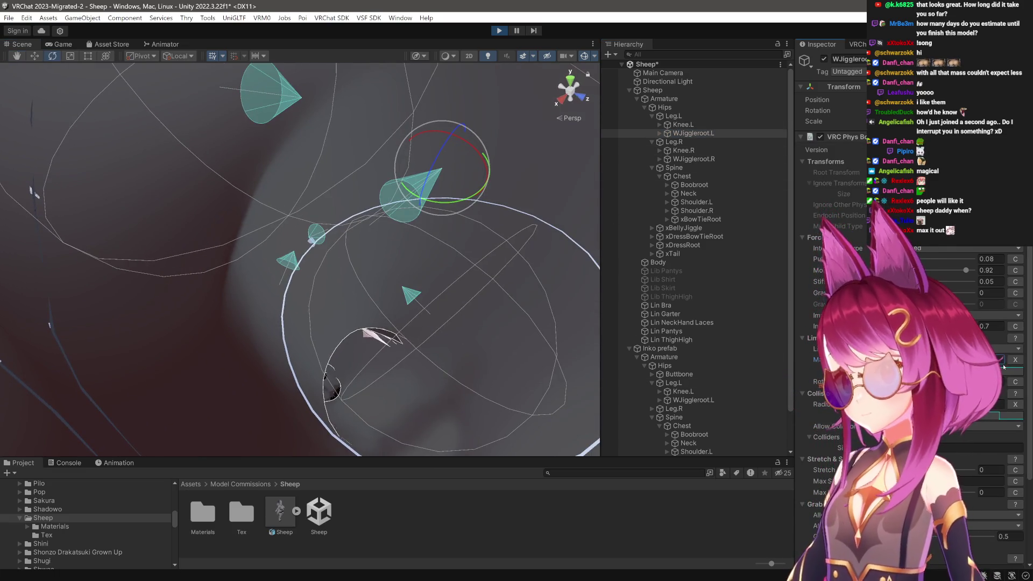
{"action": "left_click", "coordinate": [1009, 372]}
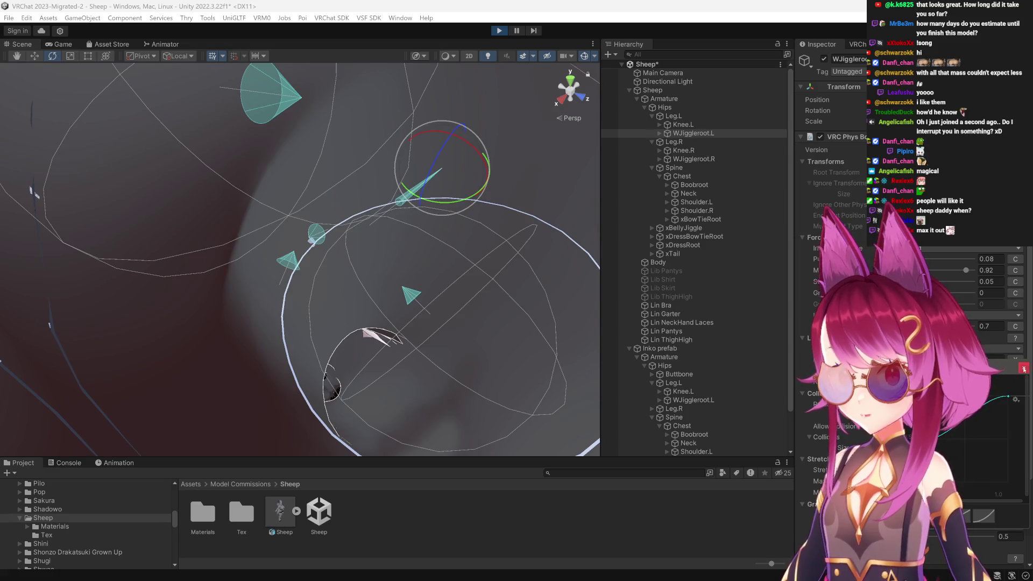
{"action": "scroll", "coordinate": [301, 258], "scroll_direction": "down", "scroll_amount": 10}
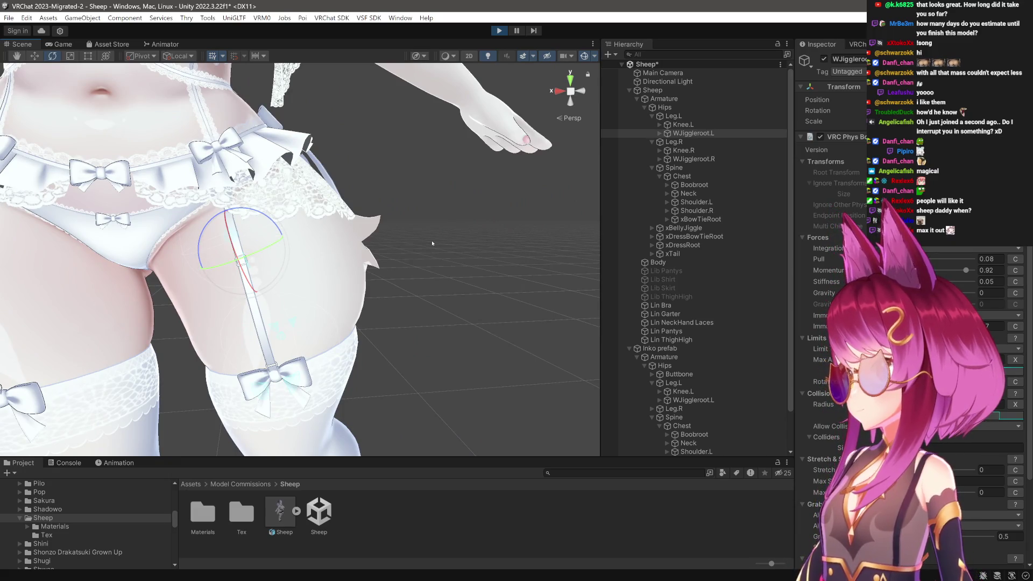
Swing Leg.L outward with the rotate tool and raise the Hips to watch the wider jiggle.
{"action": "left_click", "coordinate": [673, 116]}
{"action": "mouse_move", "coordinate": [267, 198]}
{"action": "left_mouse_down"}
{"action": "mouse_move", "coordinate": [293, 197]}
{"action": "mouse_move", "coordinate": [240, 231]}
{"action": "left_mouse_up"}
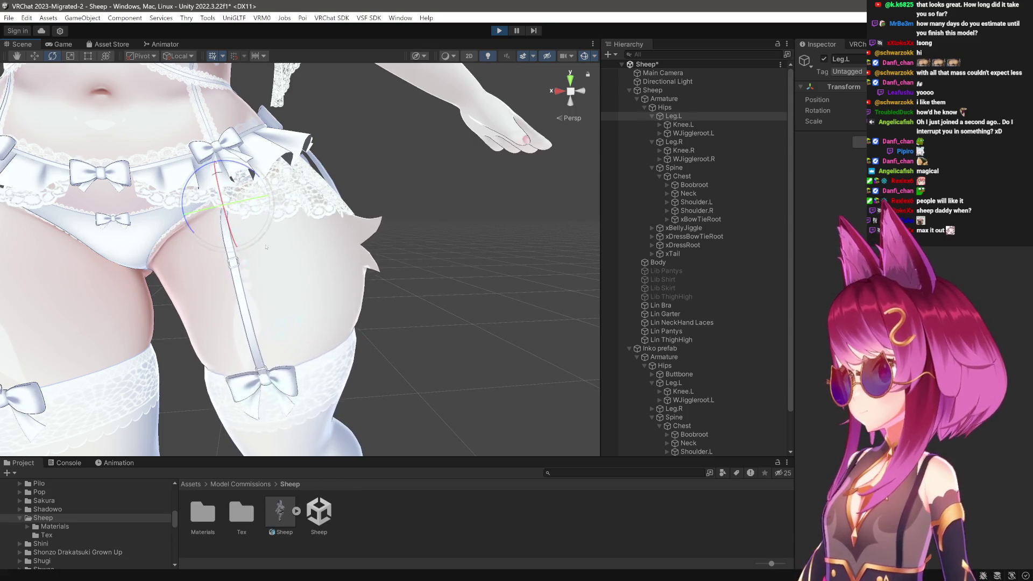
{"action": "scroll", "coordinate": [332, 280], "scroll_direction": "down", "scroll_amount": 5}
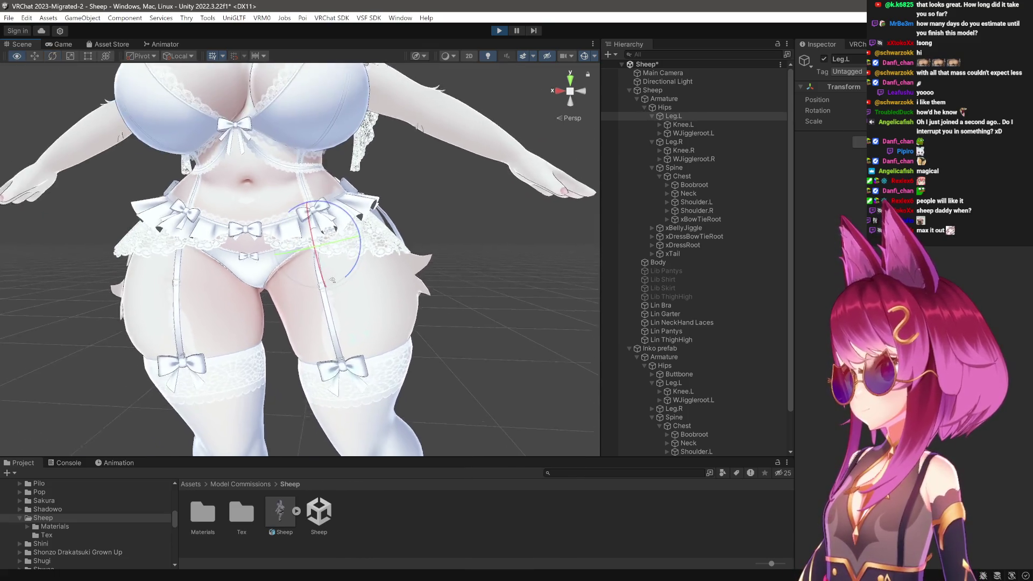
{"action": "left_click_drag", "start_coordinate": [333, 280], "coordinate": [350, 262]}
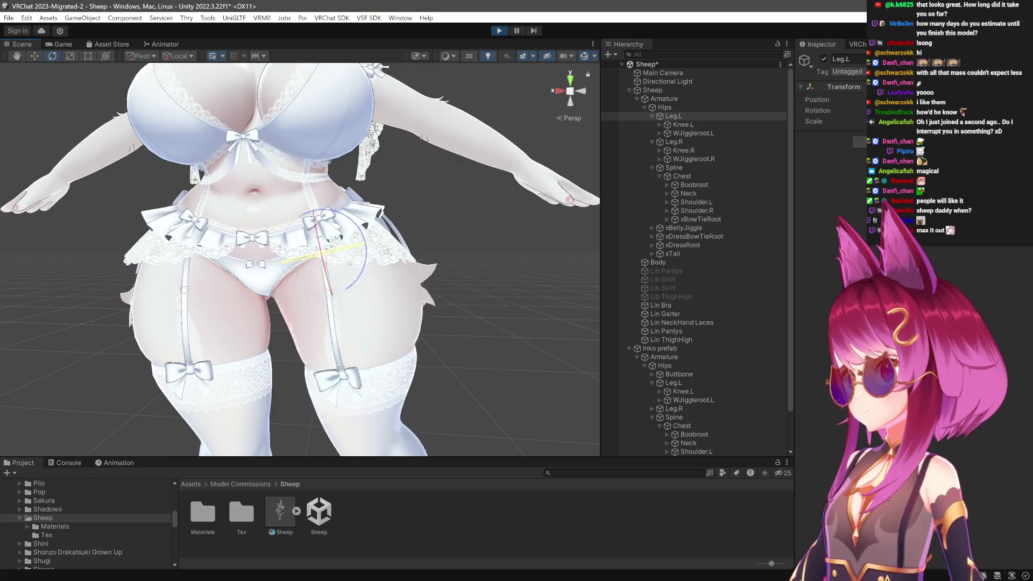
{"action": "left_click", "coordinate": [694, 134]}
{"action": "mouse_move", "coordinate": [381, 388]}
{"action": "left_mouse_down"}
{"action": "mouse_move", "coordinate": [421, 213]}
{"action": "mouse_move", "coordinate": [449, 194]}
{"action": "left_mouse_up"}
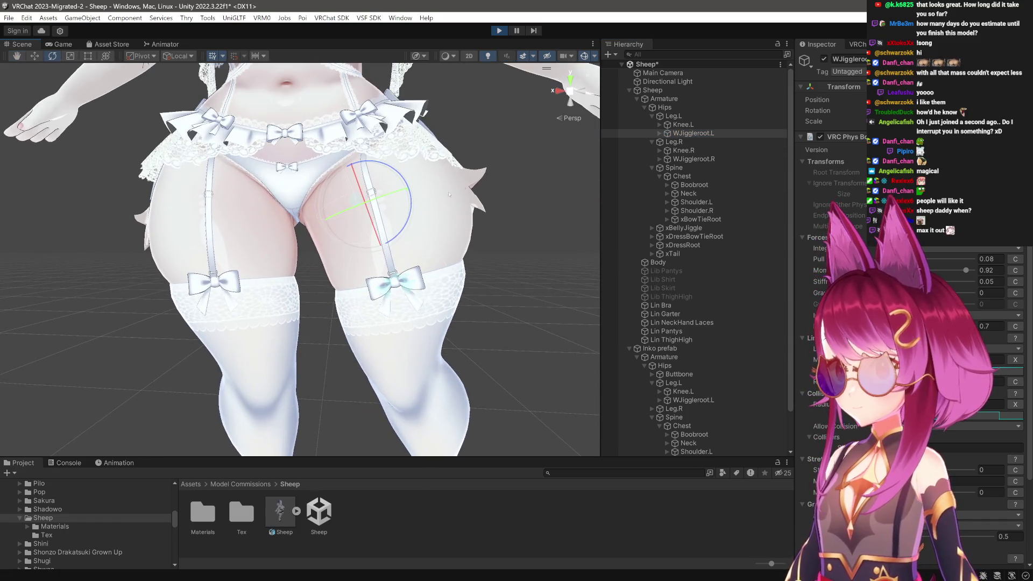
{"action": "left_click", "coordinate": [670, 116]}
{"action": "mouse_move", "coordinate": [381, 169]}
{"action": "left_mouse_down"}
{"action": "mouse_move", "coordinate": [361, 165]}
{"action": "mouse_move", "coordinate": [381, 173]}
{"action": "mouse_move", "coordinate": [385, 190]}
{"action": "mouse_move", "coordinate": [485, 197]}
{"action": "left_mouse_up"}
{"action": "left_click_drag", "start_coordinate": [371, 190], "coordinate": [342, 188]}
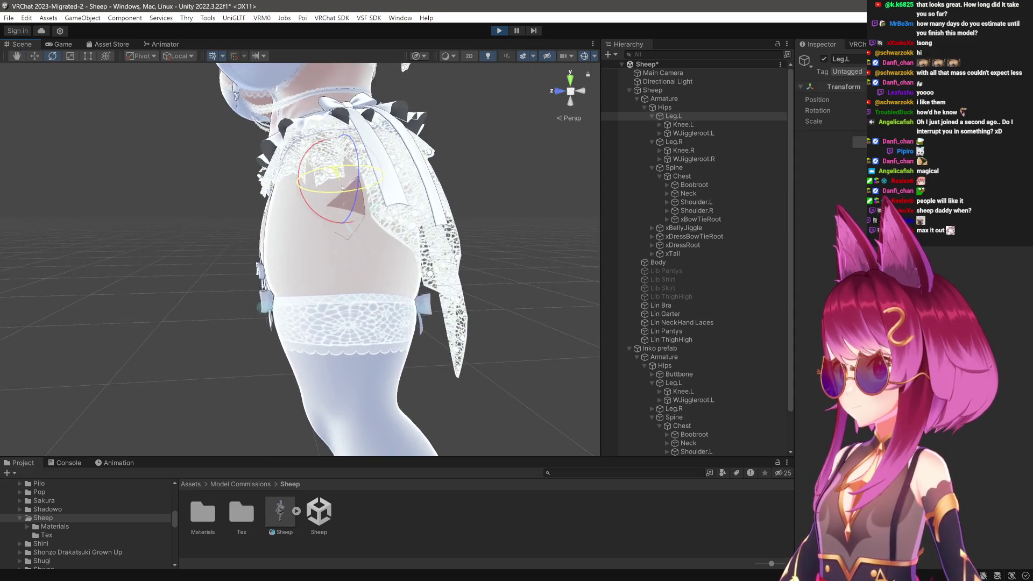
{"action": "mouse_move", "coordinate": [328, 141]}
{"action": "left_mouse_down"}
{"action": "mouse_move", "coordinate": [328, 112]}
{"action": "mouse_move", "coordinate": [350, 111]}
{"action": "mouse_move", "coordinate": [342, 134]}
{"action": "mouse_move", "coordinate": [391, 247]}
{"action": "mouse_move", "coordinate": [270, 269]}
{"action": "mouse_move", "coordinate": [334, 241]}
{"action": "left_mouse_up"}
{"action": "mouse_move", "coordinate": [570, 252]}
{"action": "left_mouse_down"}
{"action": "mouse_move", "coordinate": [403, 247]}
{"action": "mouse_move", "coordinate": [404, 194]}
{"action": "left_mouse_up"}
Compare both thigh PhysBones and enter 0.6 in the Immobile field.
{"action": "left_click", "coordinate": [700, 133]}
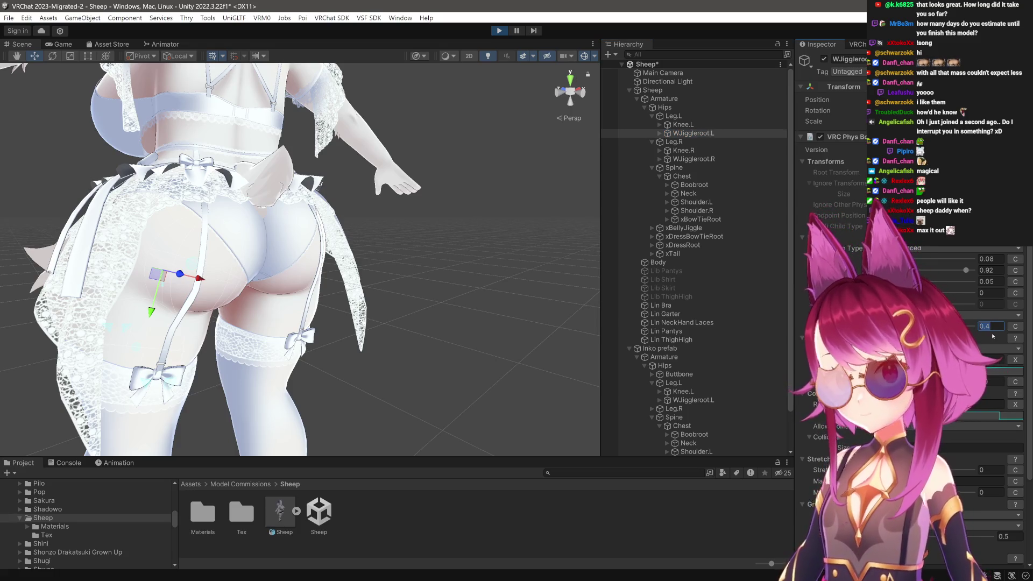
{"action": "left_click", "coordinate": [699, 159]}
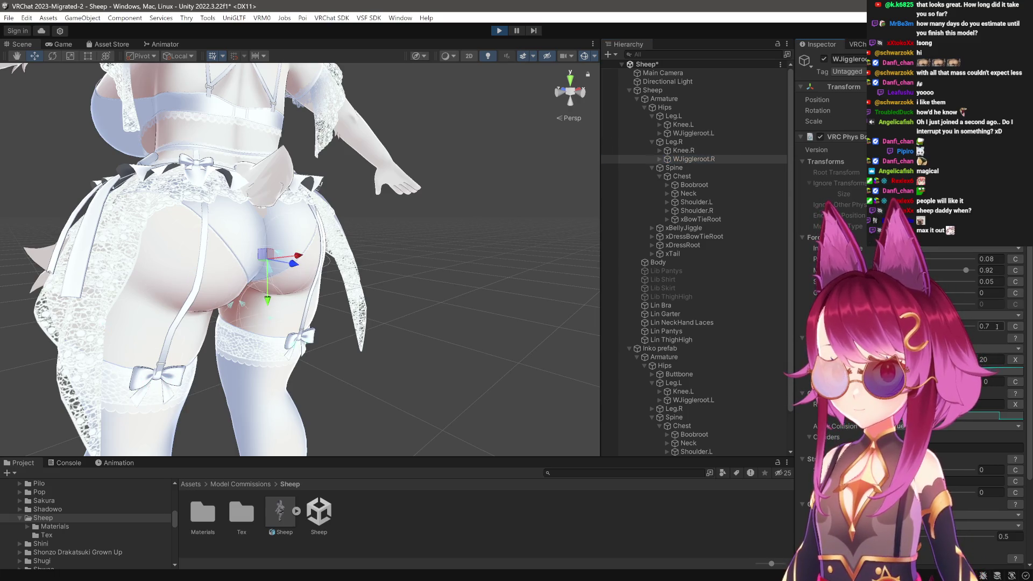
{"action": "left_click", "coordinate": [685, 108]}
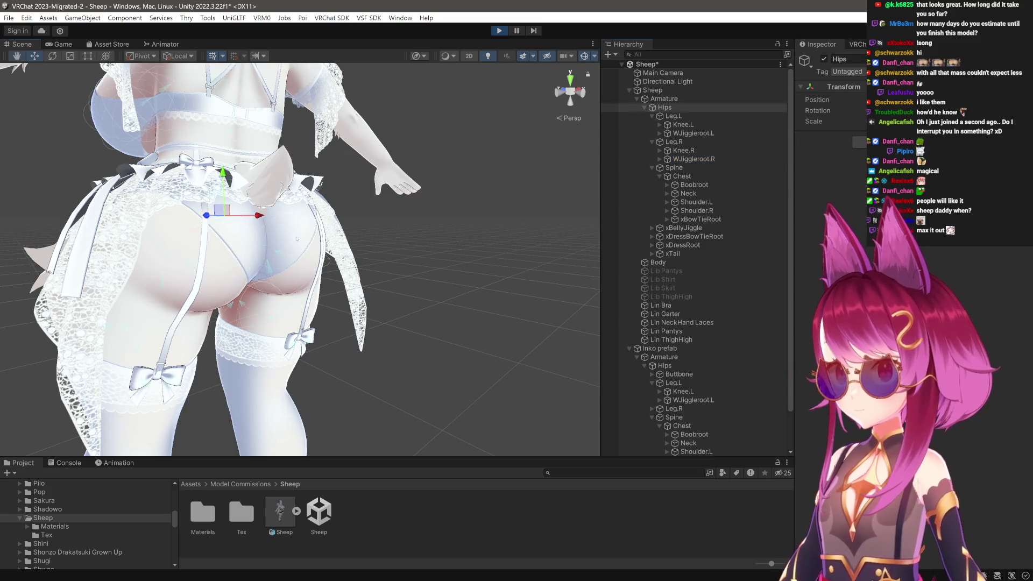
{"action": "key", "text": "f"}
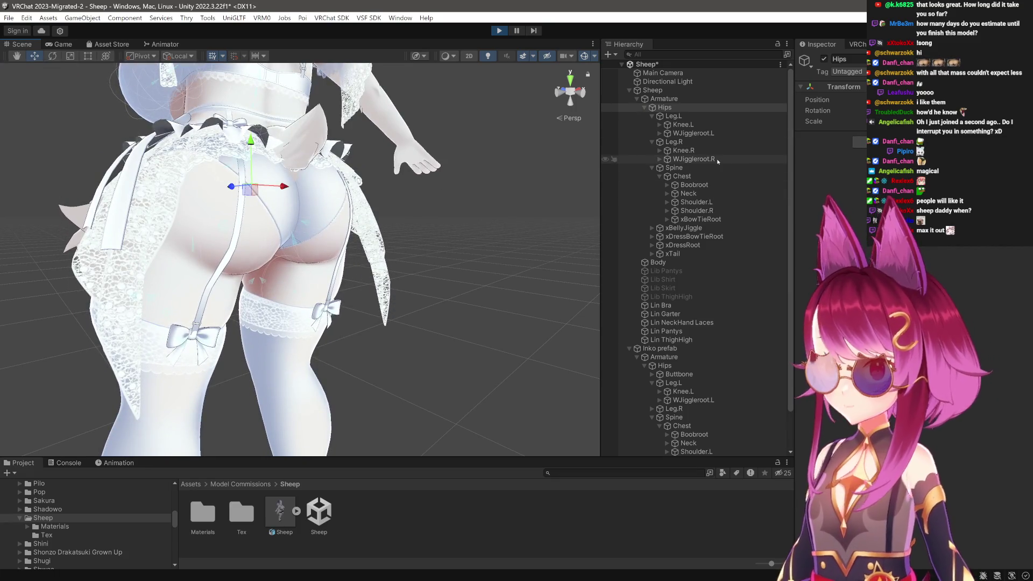
{"action": "left_click", "coordinate": [694, 159]}
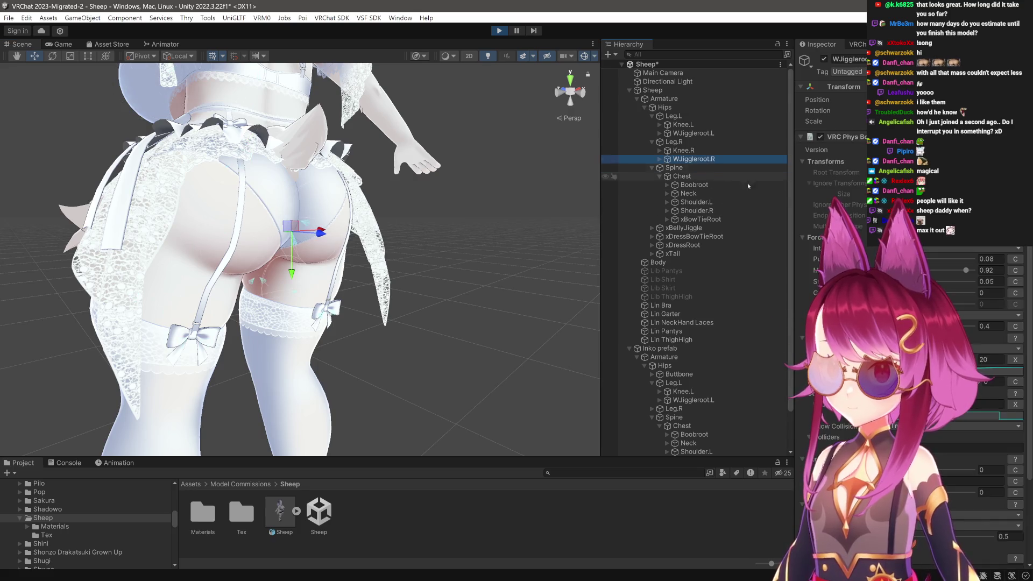
{"action": "left_click", "coordinate": [983, 326]}
{"action": "type", "text": "0.6"}
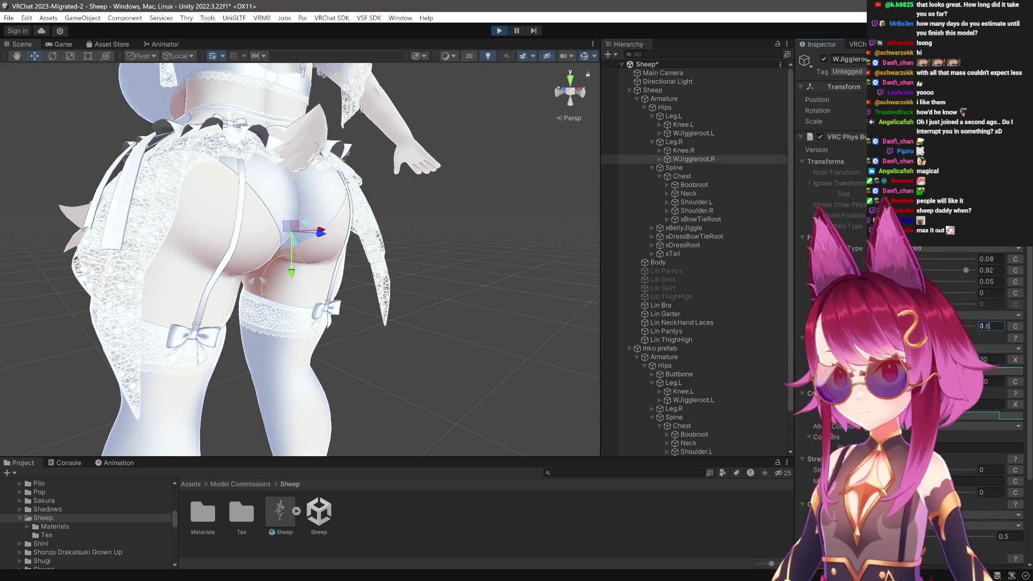
{"action": "left_click", "coordinate": [694, 133]}
{"action": "type", "text": "0.6"}
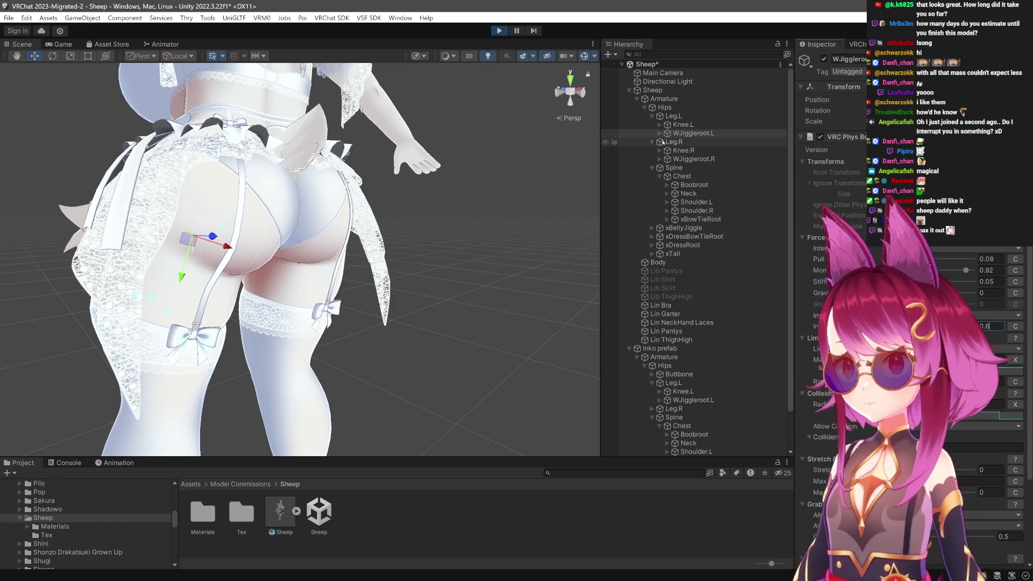
Set WJiggleroot.R's Immobile to 0.7 so it matches WJiggleroot.L.
{"action": "double_click", "coordinate": [665, 107]}
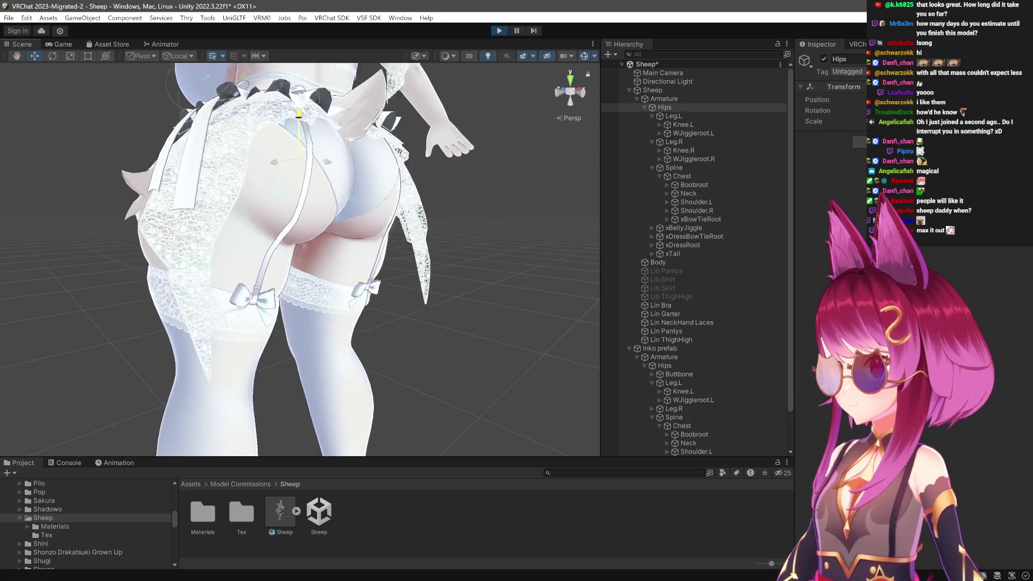
{"action": "left_click_drag", "start_coordinate": [301, 259], "coordinate": [409, 258]}
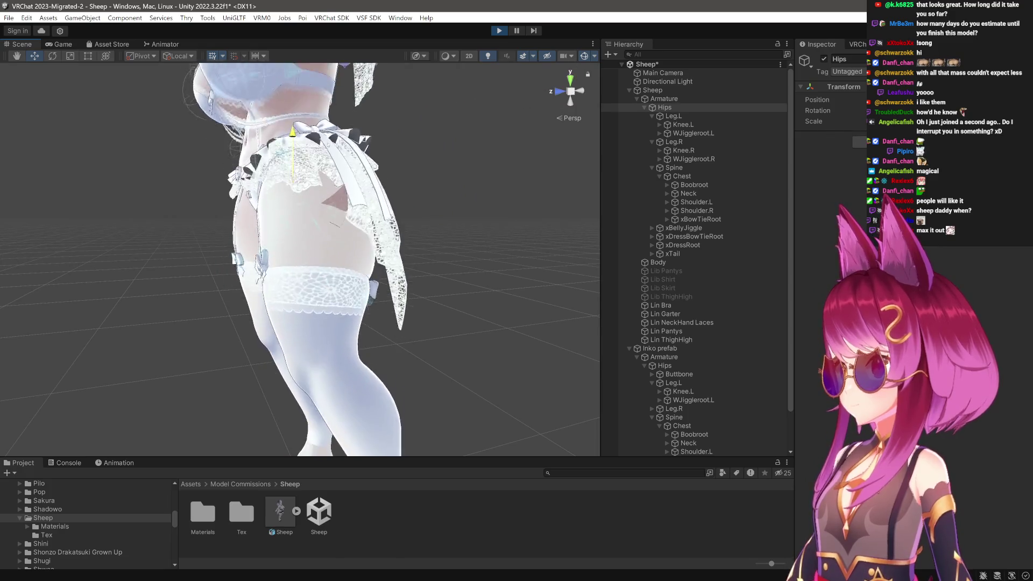
{"action": "left_click", "coordinate": [706, 134]}
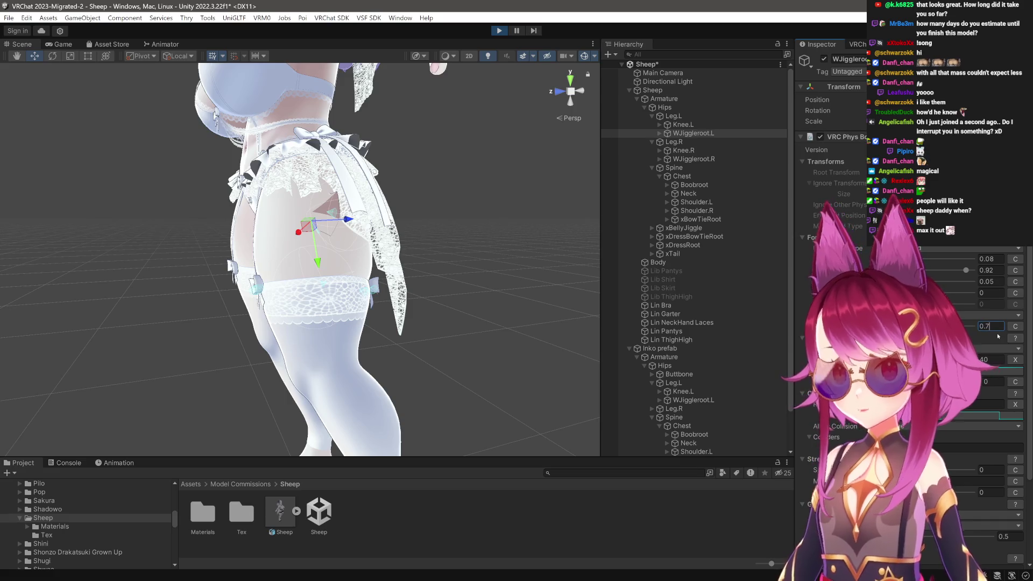
{"action": "left_click", "coordinate": [700, 159]}
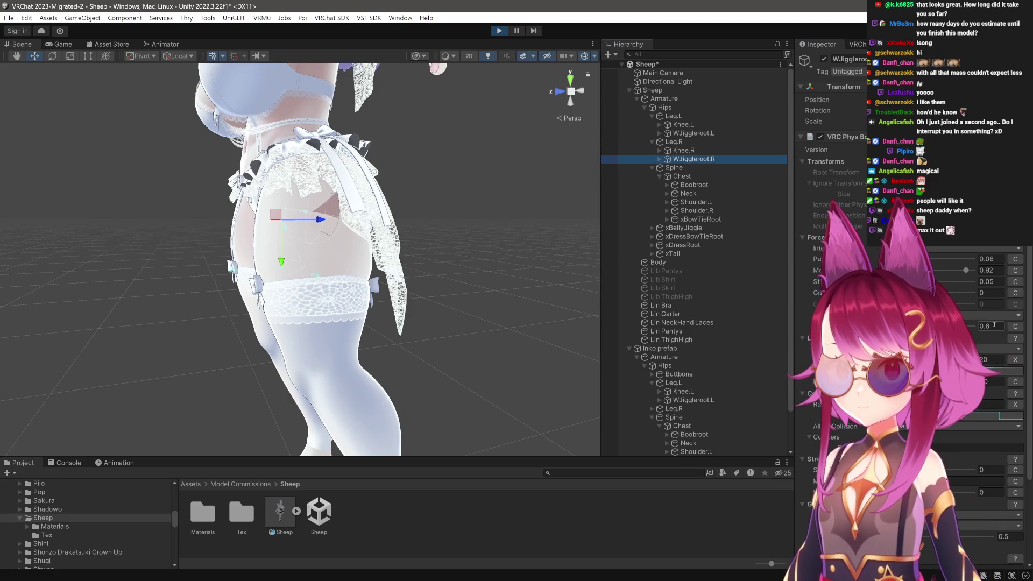
{"action": "type", "text": "0.7"}
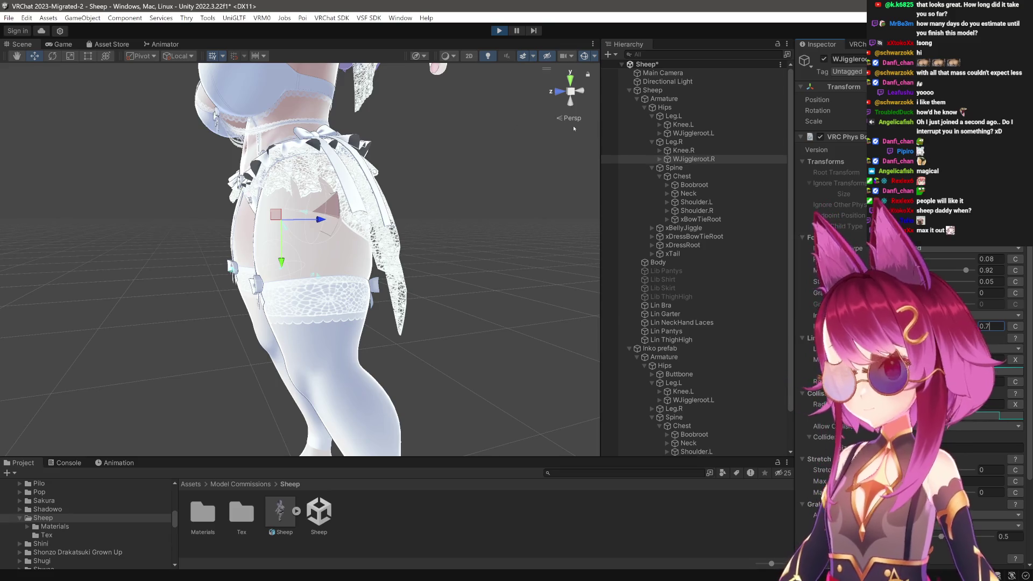
{"action": "left_click", "coordinate": [679, 109]}
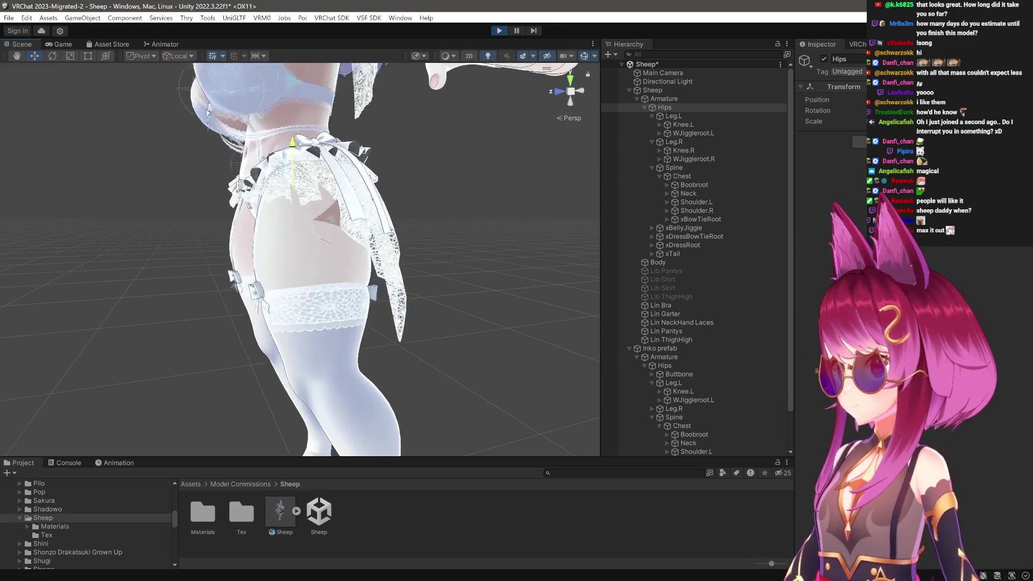
Stop Play mode and raise the WJiggleroot.R PhysBone value from 20 to 40.
{"action": "mouse_move", "coordinate": [323, 242]}
{"action": "left_mouse_down"}
{"action": "mouse_move", "coordinate": [355, 242]}
{"action": "mouse_move", "coordinate": [302, 242]}
{"action": "left_mouse_up"}
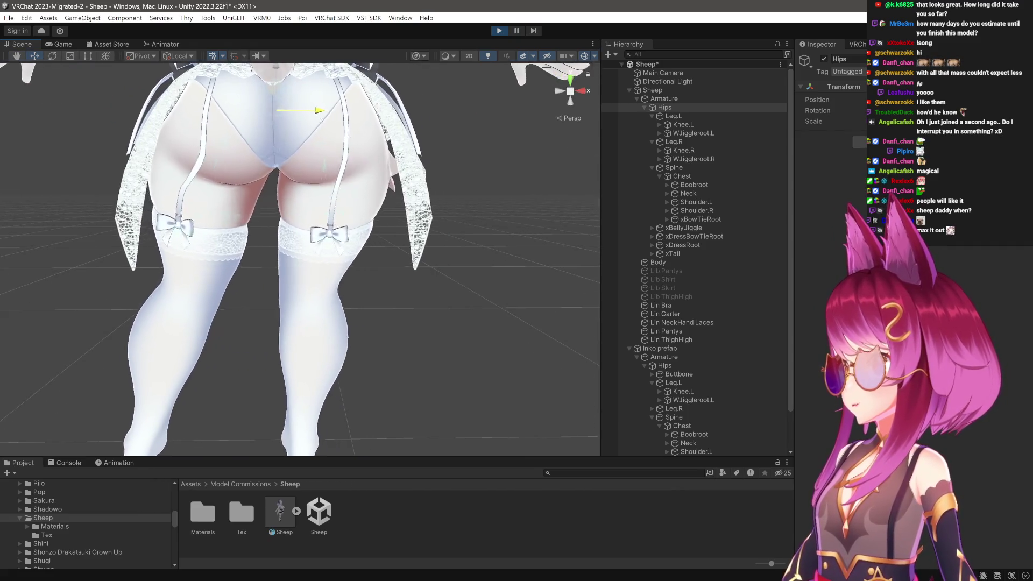
{"action": "left_click_drag", "start_coordinate": [322, 129], "coordinate": [729, 175]}
{"action": "left_click", "coordinate": [694, 133]}
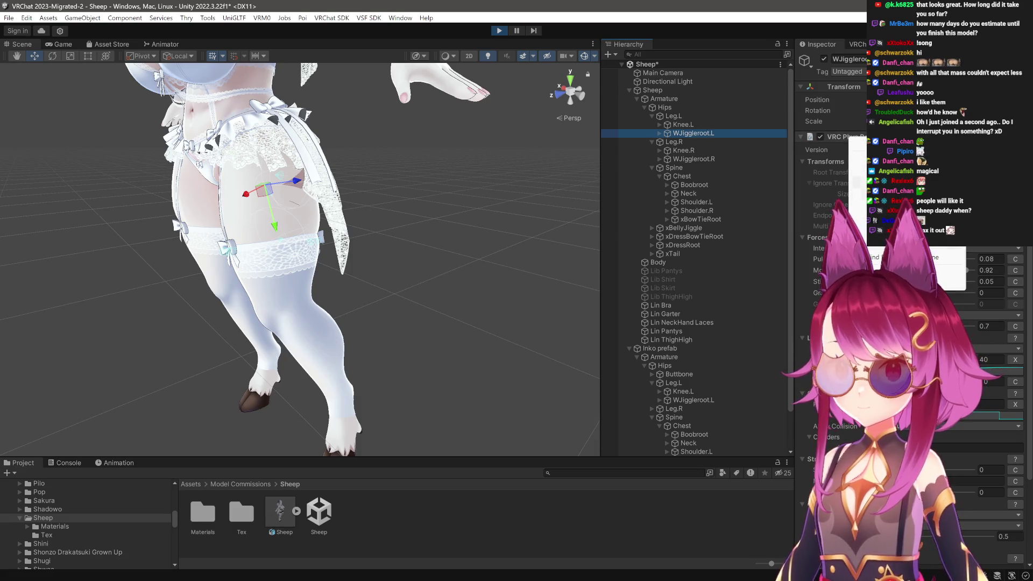
{"action": "left_click", "coordinate": [500, 31]}
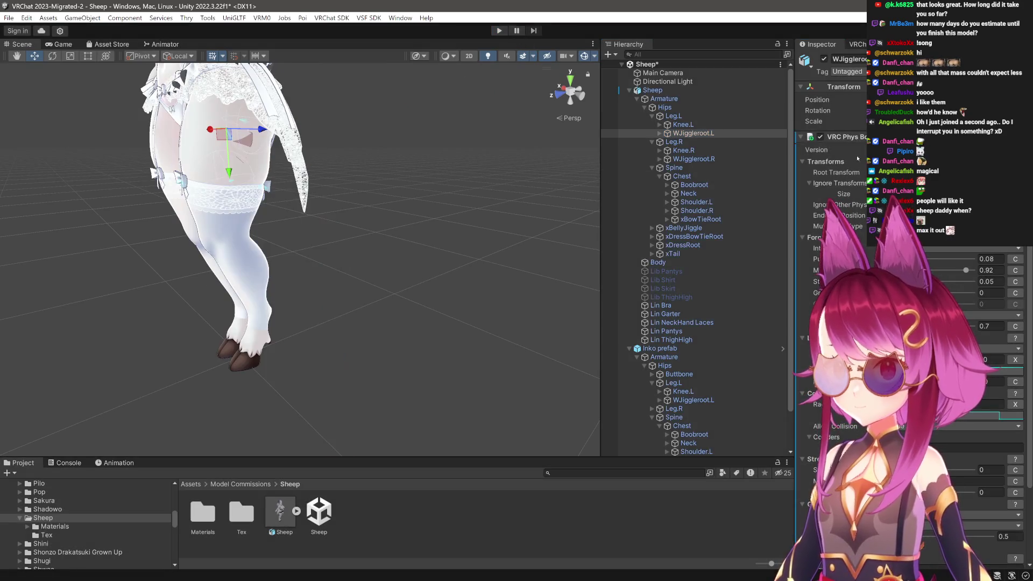
{"action": "left_click", "coordinate": [707, 160]}
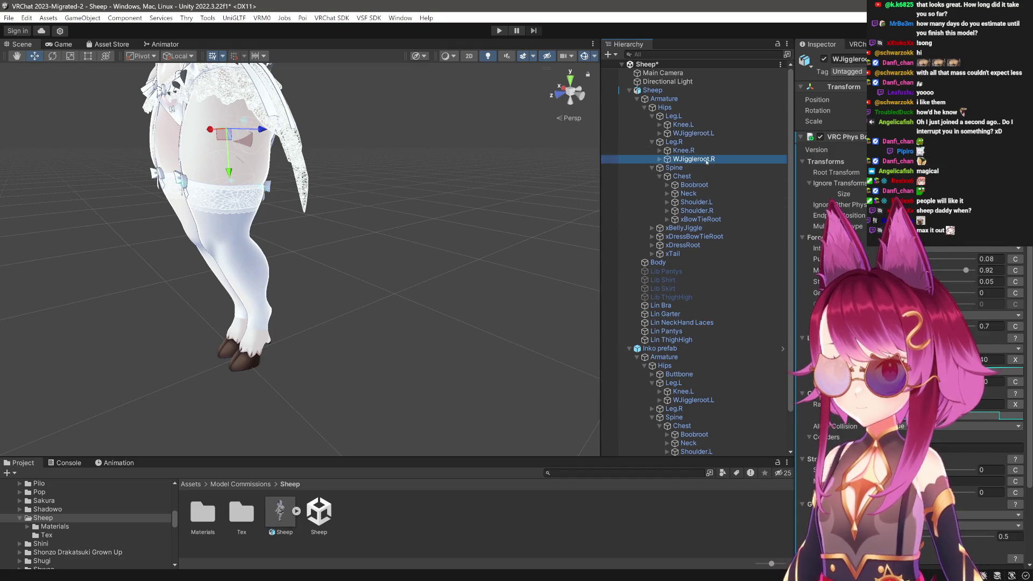
{"action": "left_click", "coordinate": [947, 252]}
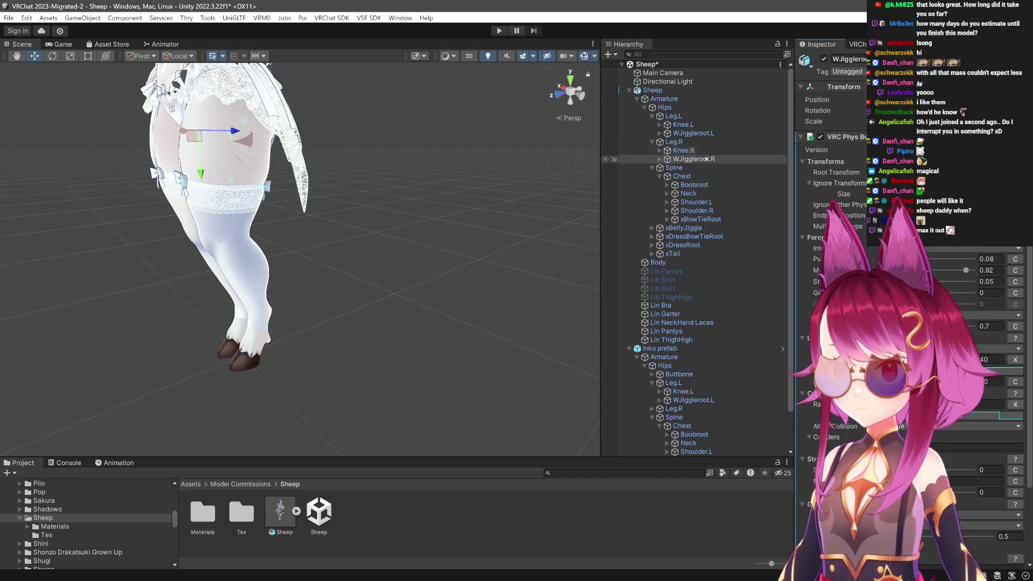
In Play mode, frame the Hips and drag them up and down to test thigh bounce.
{"action": "left_click", "coordinate": [501, 31]}
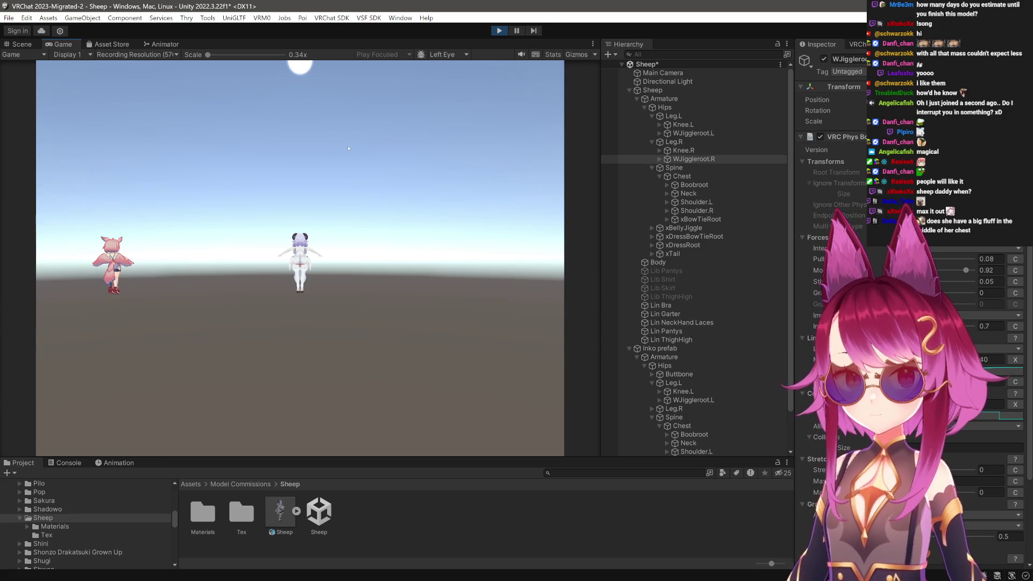
{"action": "left_click", "coordinate": [22, 42]}
{"action": "scroll", "coordinate": [513, 314], "scroll_direction": "up", "scroll_amount": 5}
{"action": "scroll", "coordinate": [513, 313], "scroll_direction": "up", "scroll_amount": 5}
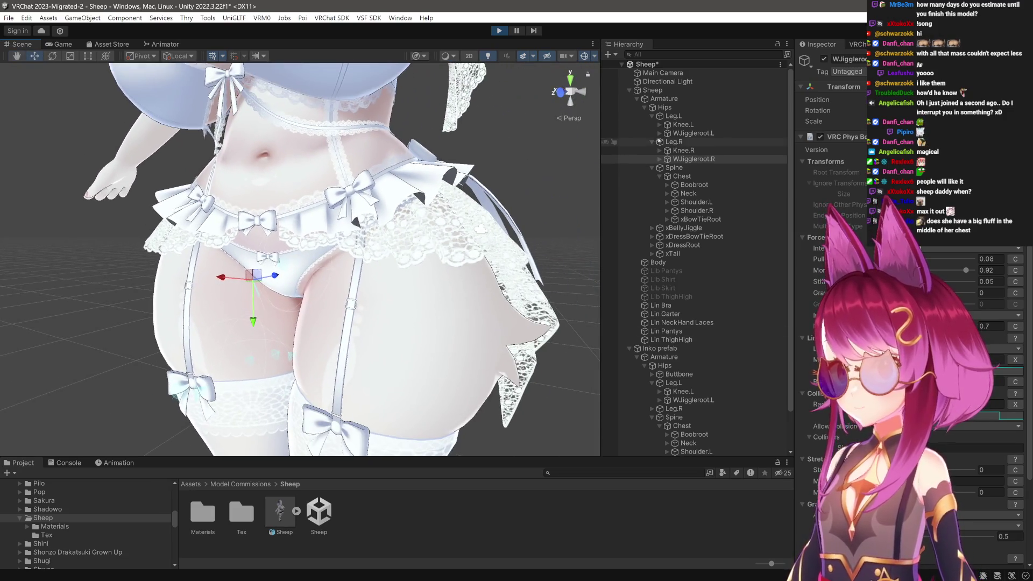
{"action": "left_click", "coordinate": [664, 107]}
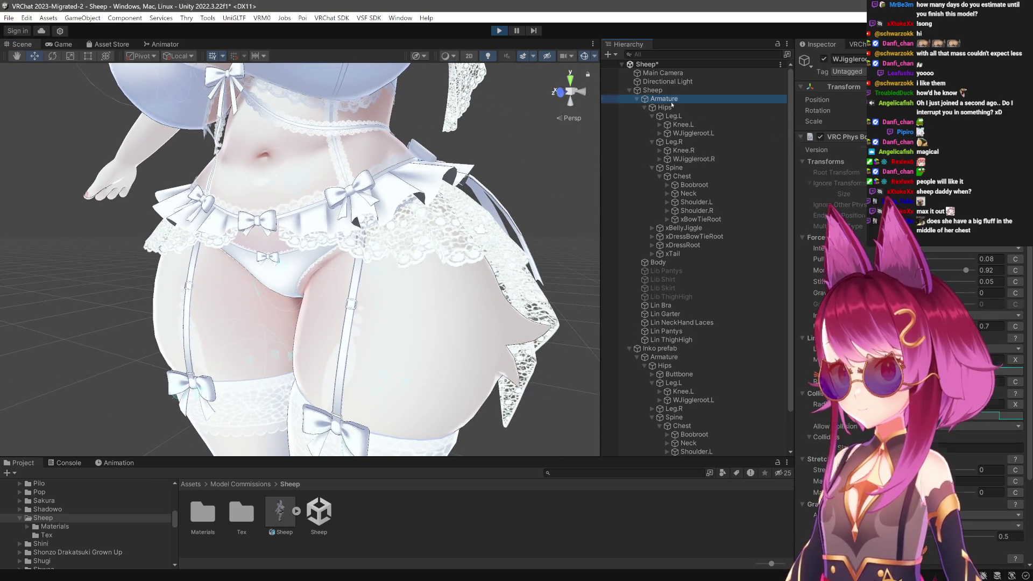
{"action": "double_click", "coordinate": [665, 108]}
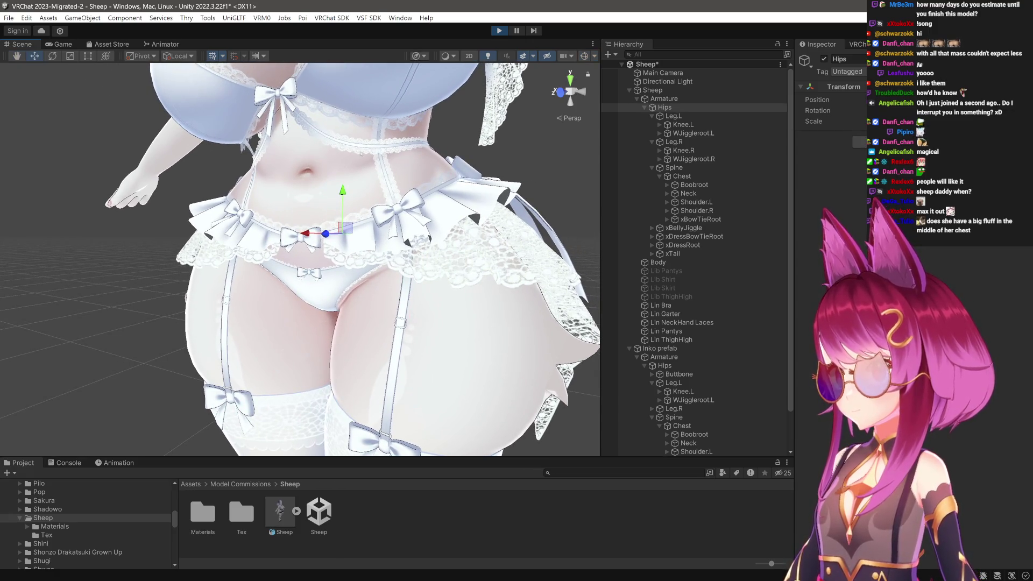
{"action": "left_click_drag", "start_coordinate": [337, 192], "coordinate": [355, 145]}
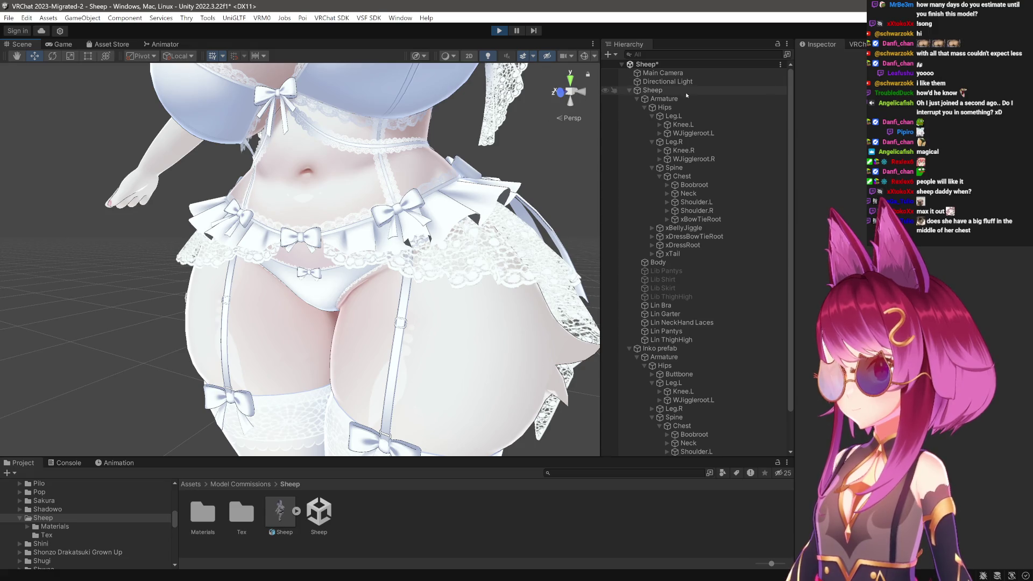
{"action": "left_click", "coordinate": [665, 108]}
{"action": "mouse_move", "coordinate": [347, 188]}
{"action": "left_mouse_down"}
{"action": "mouse_move", "coordinate": [350, 136]}
{"action": "mouse_move", "coordinate": [355, 159]}
{"action": "mouse_move", "coordinate": [366, 129]}
{"action": "mouse_move", "coordinate": [392, 231]}
{"action": "mouse_move", "coordinate": [376, 204]}
{"action": "left_mouse_up"}
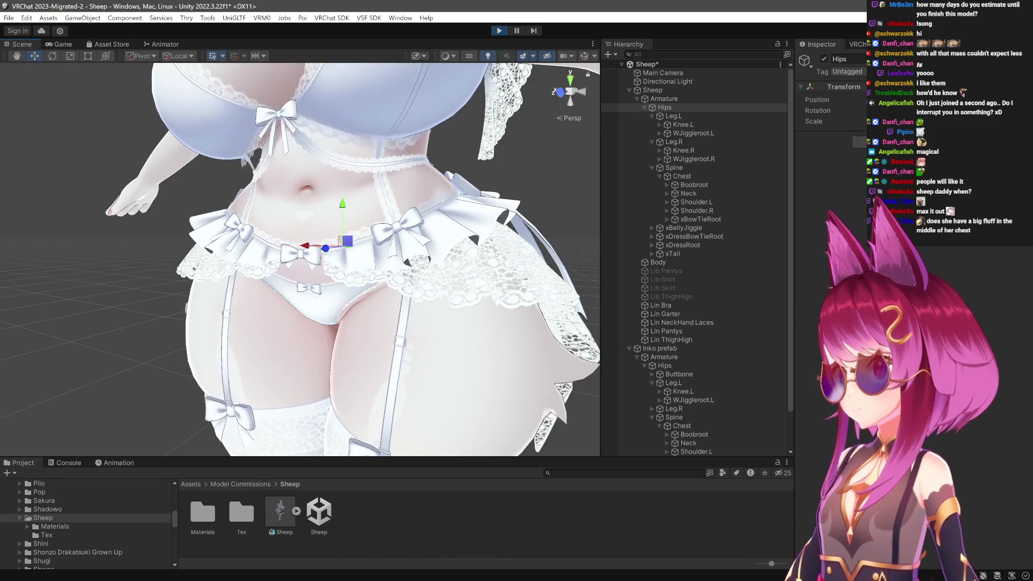
{"action": "mouse_move", "coordinate": [323, 242]}
{"action": "left_mouse_down"}
{"action": "mouse_move", "coordinate": [301, 242]}
{"action": "mouse_move", "coordinate": [334, 232]}
{"action": "left_mouse_up"}
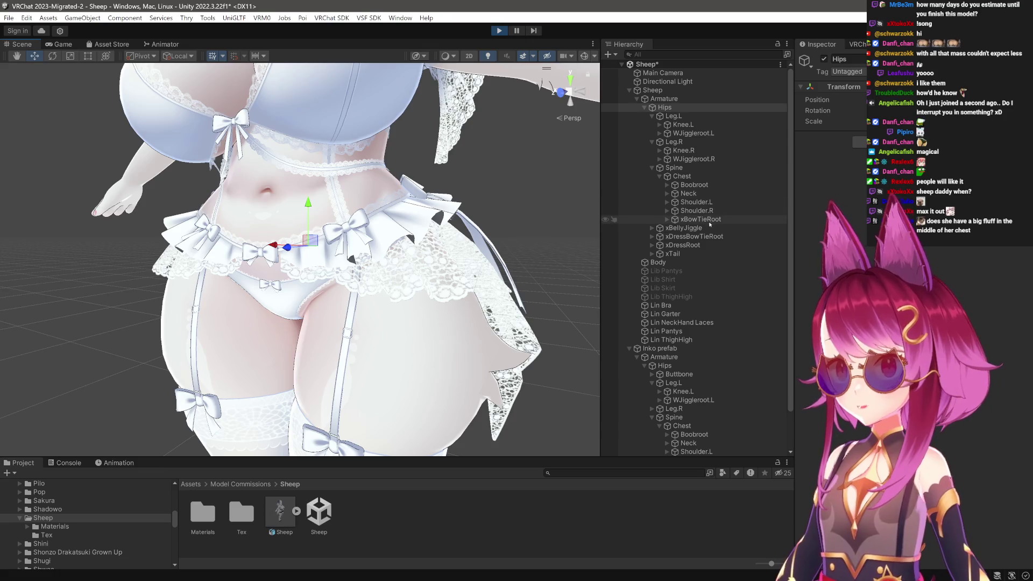
With cone gizmos shown, raise the end of xBellyJiggle's limit curve to about 0.834.
{"action": "left_click", "coordinate": [683, 227]}
{"action": "scroll", "coordinate": [301, 258], "scroll_direction": "up", "scroll_amount": 5}
{"action": "scroll", "coordinate": [300, 258], "scroll_direction": "up", "scroll_amount": 8}
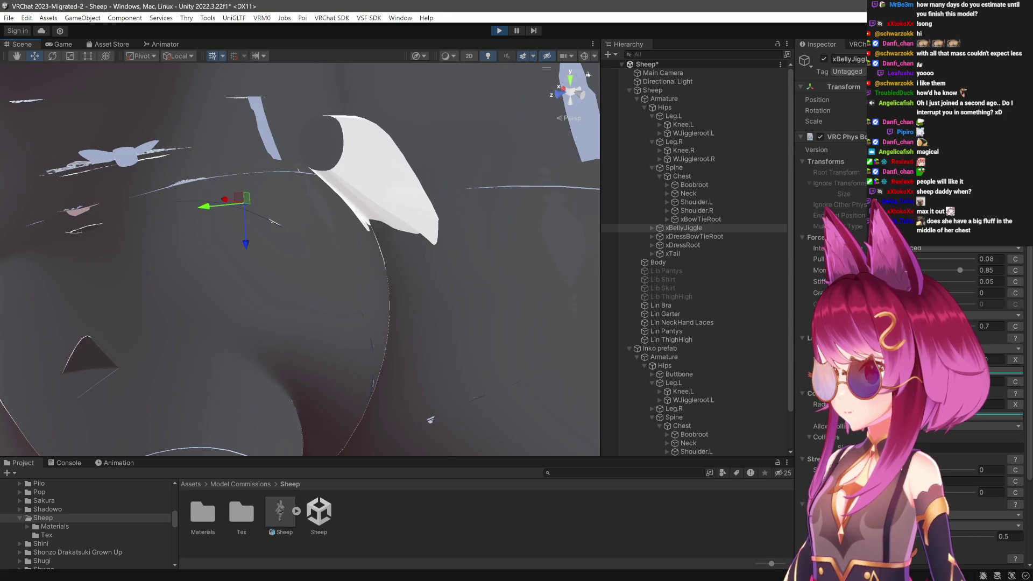
{"action": "left_click", "coordinate": [584, 56]}
{"action": "scroll", "coordinate": [395, 305], "scroll_direction": "down", "scroll_amount": 6}
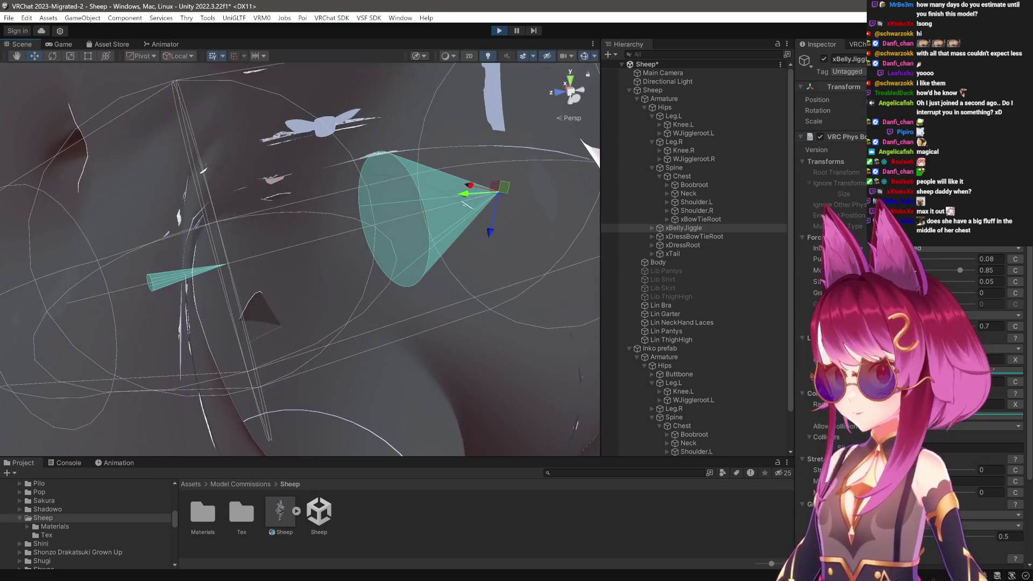
{"action": "left_click", "coordinate": [1006, 371]}
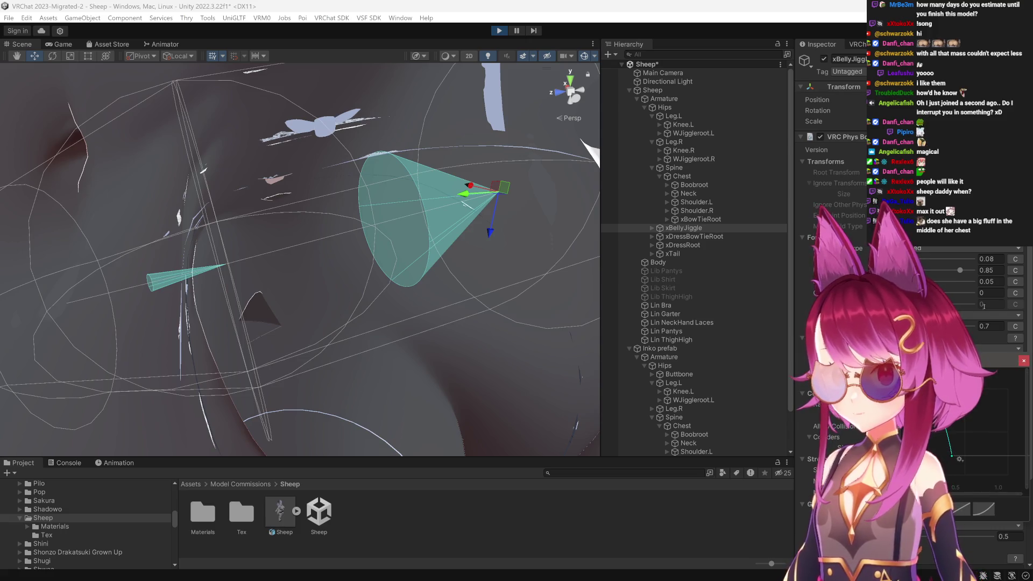
{"action": "left_click_drag", "start_coordinate": [952, 457], "coordinate": [1017, 404]}
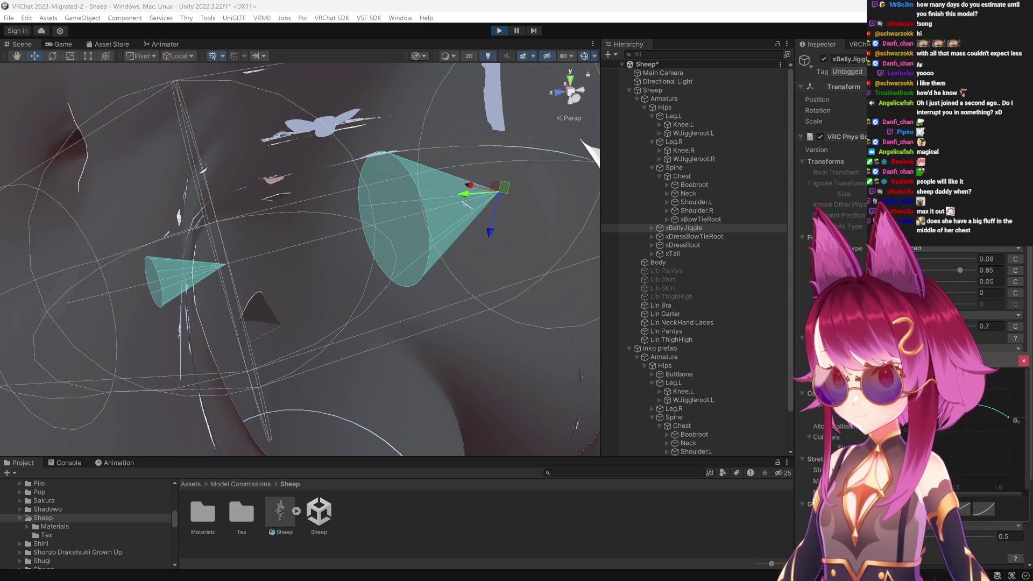
{"action": "left_click_drag", "start_coordinate": [1009, 417], "coordinate": [1008, 413]}
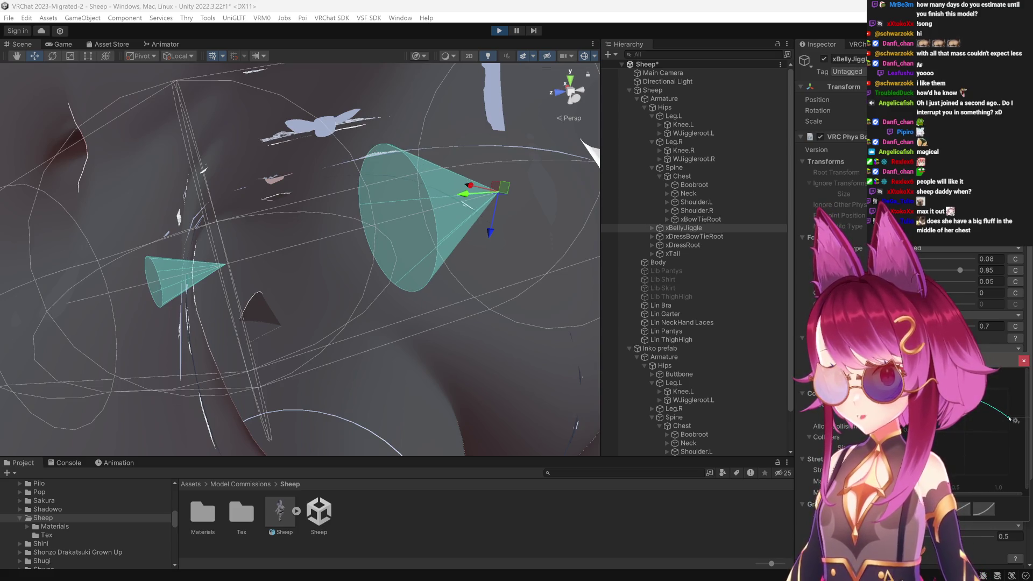
{"action": "left_click", "coordinate": [1023, 361]}
Select the Hips bone and drag it to test the belly jiggle.
{"action": "scroll", "coordinate": [299, 260], "scroll_direction": "down", "scroll_amount": 5}
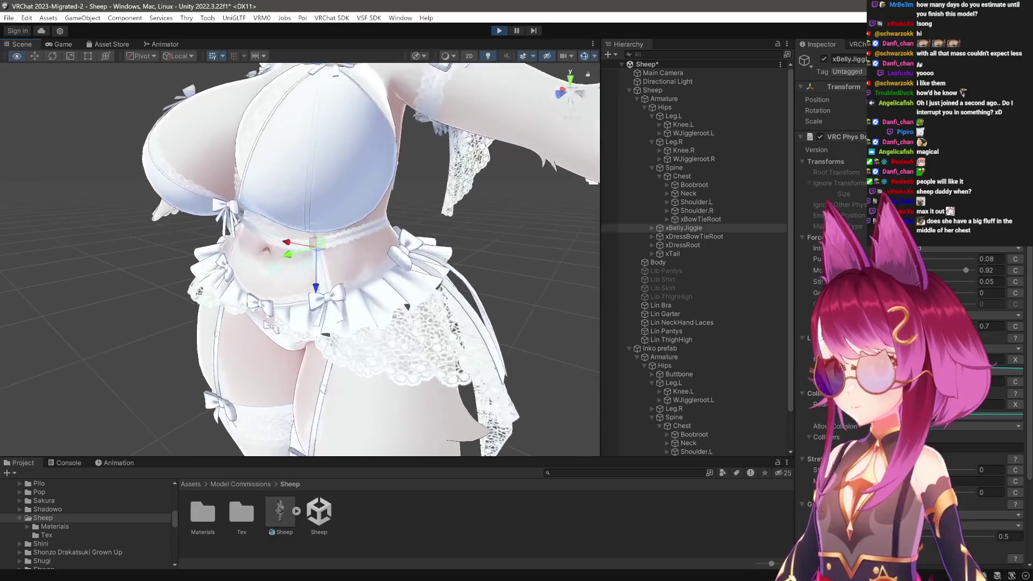
{"action": "left_click", "coordinate": [664, 107]}
{"action": "mouse_move", "coordinate": [429, 231]}
{"action": "left_mouse_down"}
{"action": "mouse_move", "coordinate": [429, 151]}
{"action": "mouse_move", "coordinate": [370, 303]}
{"action": "mouse_move", "coordinate": [318, 253]}
{"action": "mouse_move", "coordinate": [317, 234]}
{"action": "mouse_move", "coordinate": [318, 263]}
{"action": "left_mouse_up"}
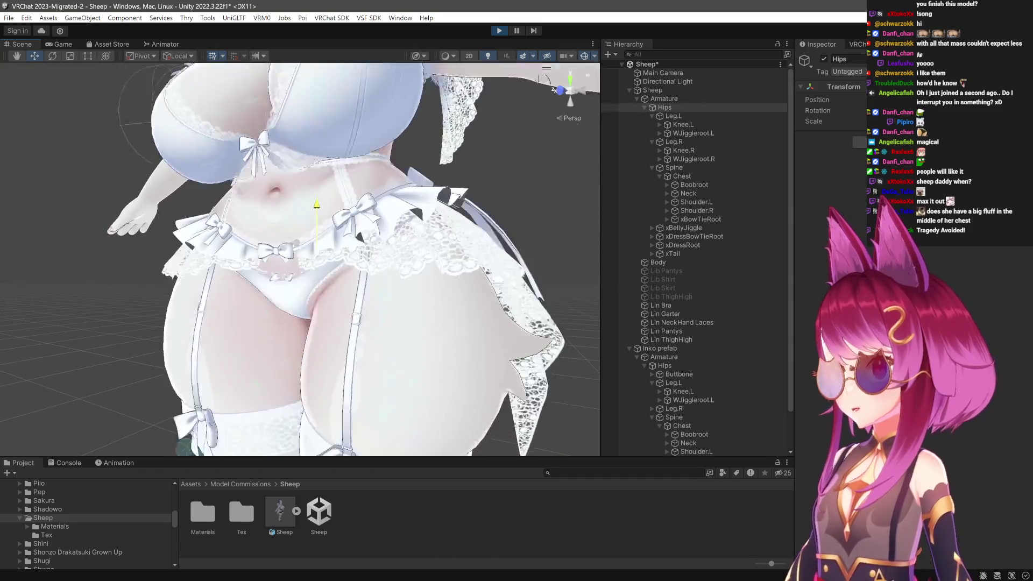
Restart Play mode with xBellyJiggle selected, then select Hips to retest the belly bounce.
{"action": "left_click_drag", "start_coordinate": [389, 190], "coordinate": [402, 245]}
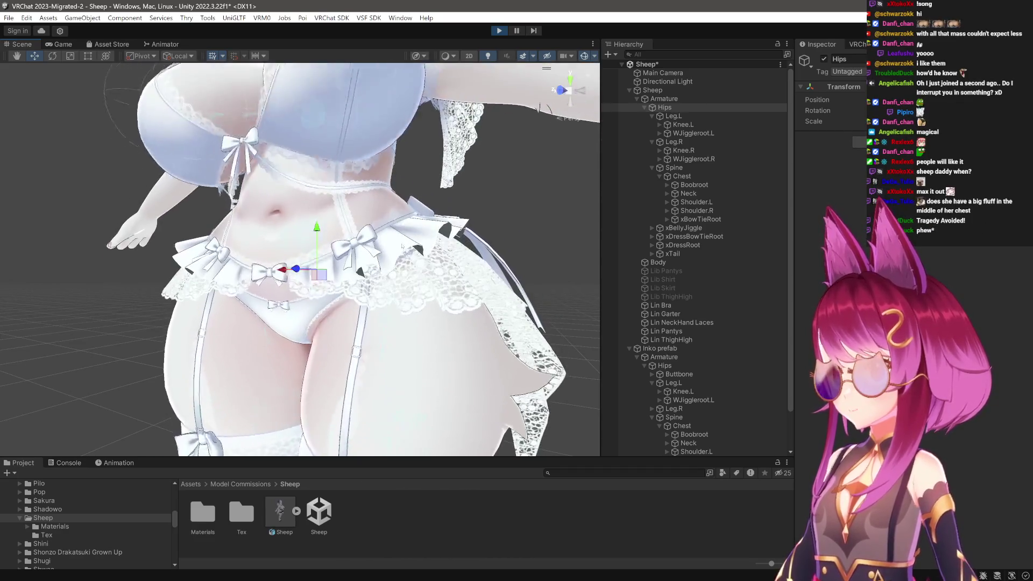
{"action": "left_click", "coordinate": [712, 228]}
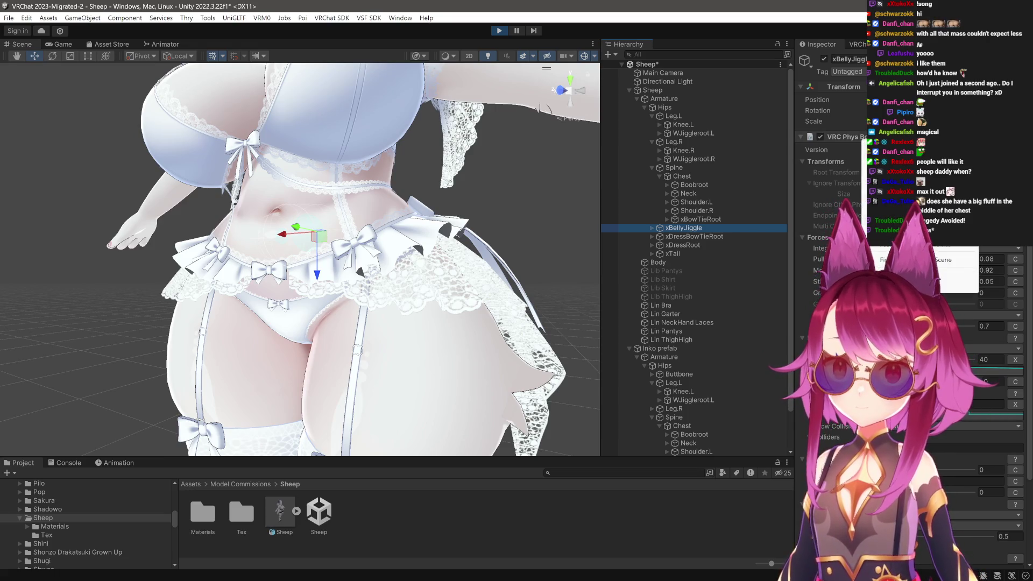
{"action": "left_click", "coordinate": [500, 30]}
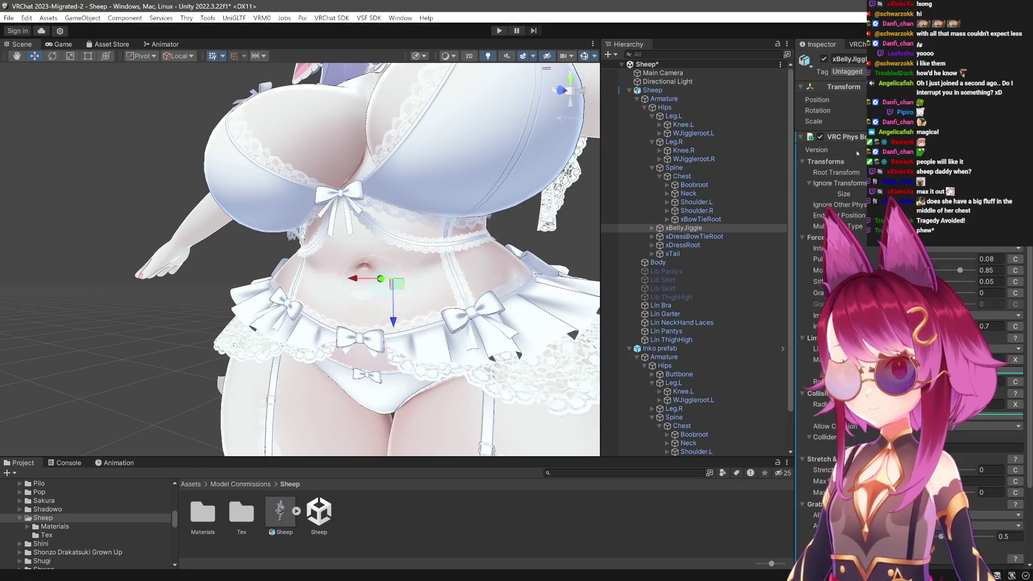
{"action": "mouse_move", "coordinate": [420, 301]}
{"action": "left_mouse_down"}
{"action": "mouse_move", "coordinate": [430, 308]}
{"action": "mouse_move", "coordinate": [417, 290]}
{"action": "left_mouse_up"}
{"action": "left_click", "coordinate": [499, 33]}
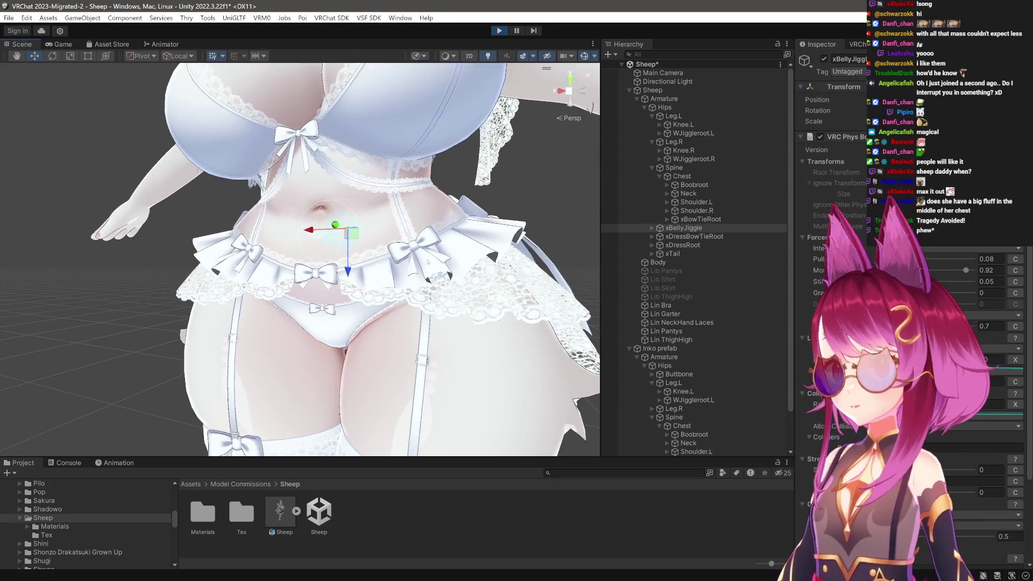
{"action": "left_click", "coordinate": [684, 108]}
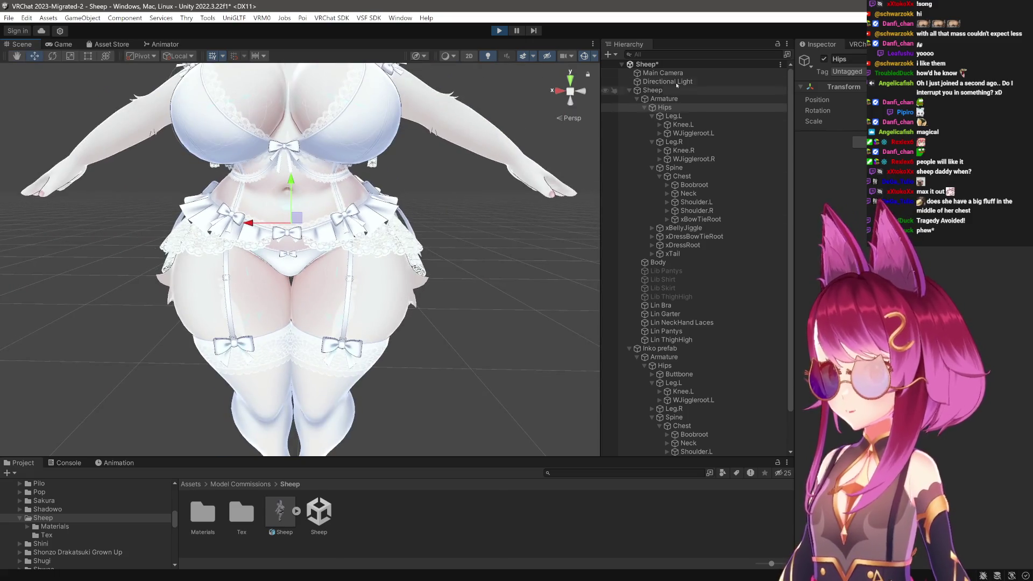
{"action": "scroll", "coordinate": [706, 335], "scroll_direction": "down", "scroll_amount": 2}
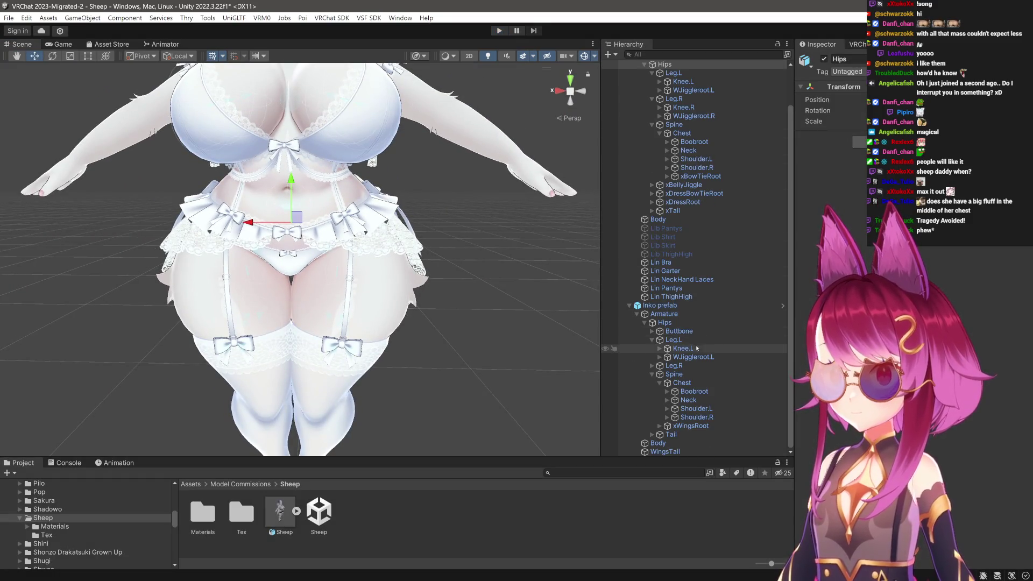
Check xWingsRoot's PhysBone, then open the CLICK ME!!! Bunny Mommy scene.
{"action": "left_click", "coordinate": [690, 425]}
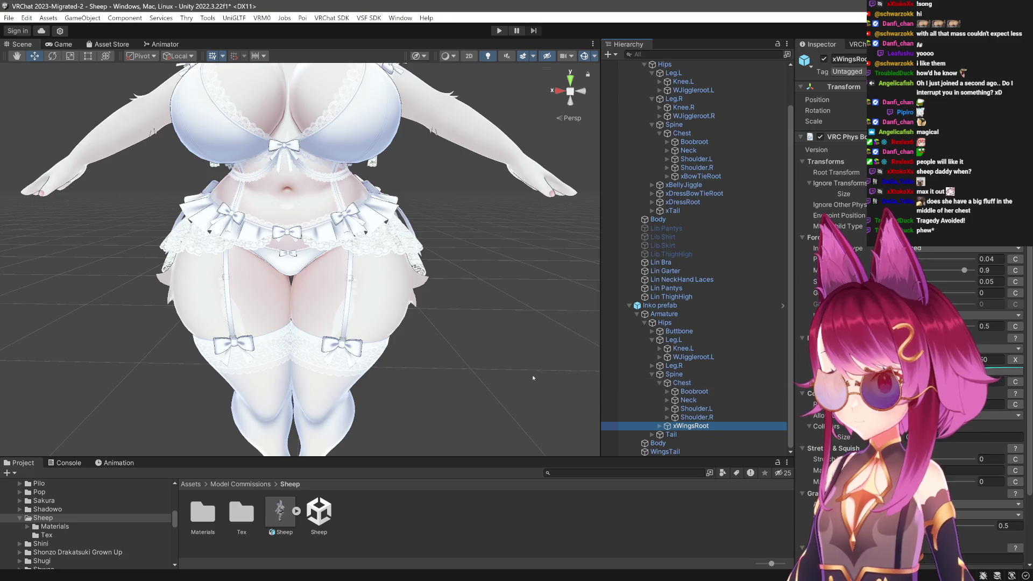
{"action": "left_click", "coordinate": [475, 348]}
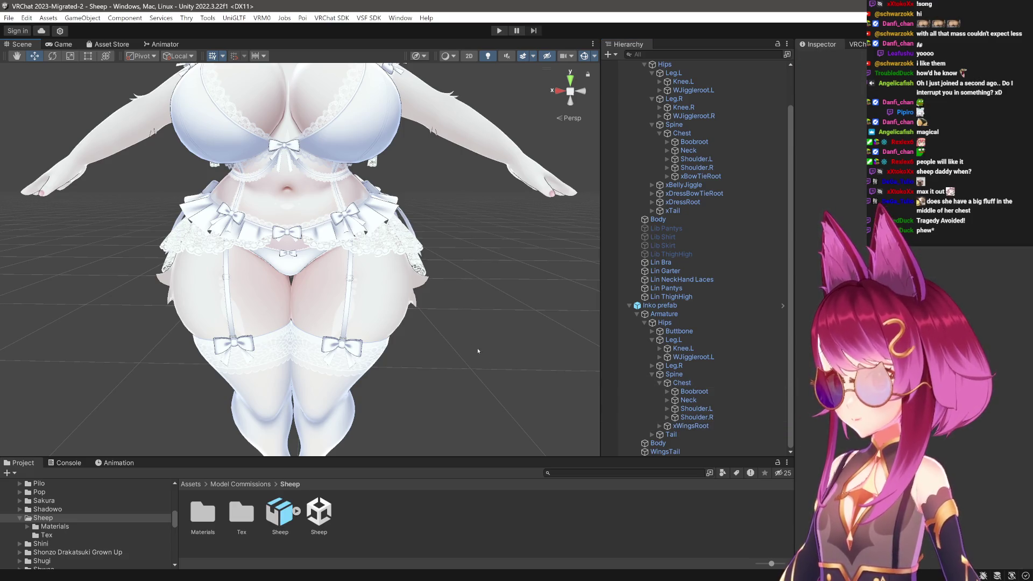
{"action": "scroll", "coordinate": [56, 506], "scroll_direction": "up", "scroll_amount": 5}
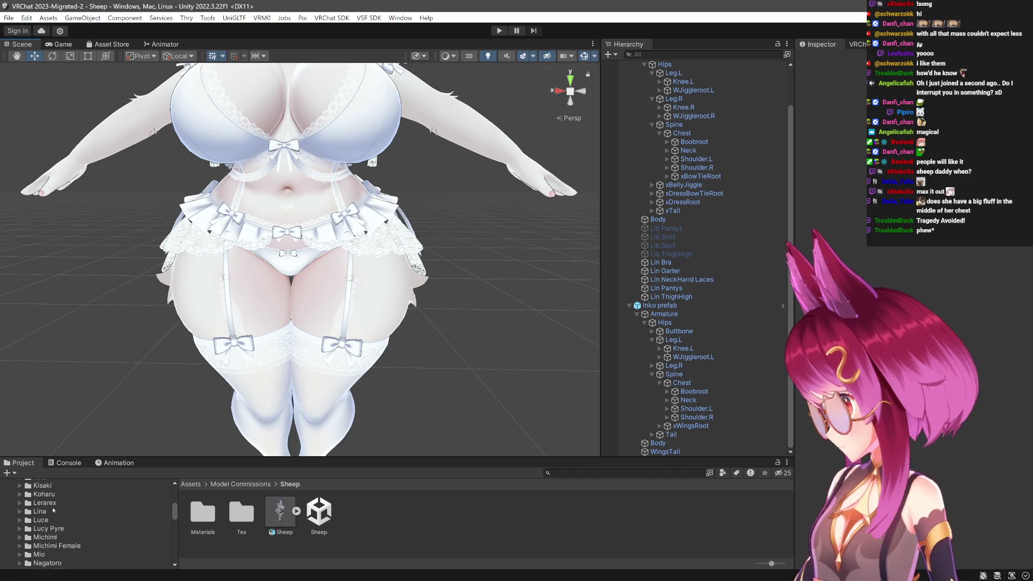
{"action": "scroll", "coordinate": [54, 509], "scroll_direction": "up", "scroll_amount": 10}
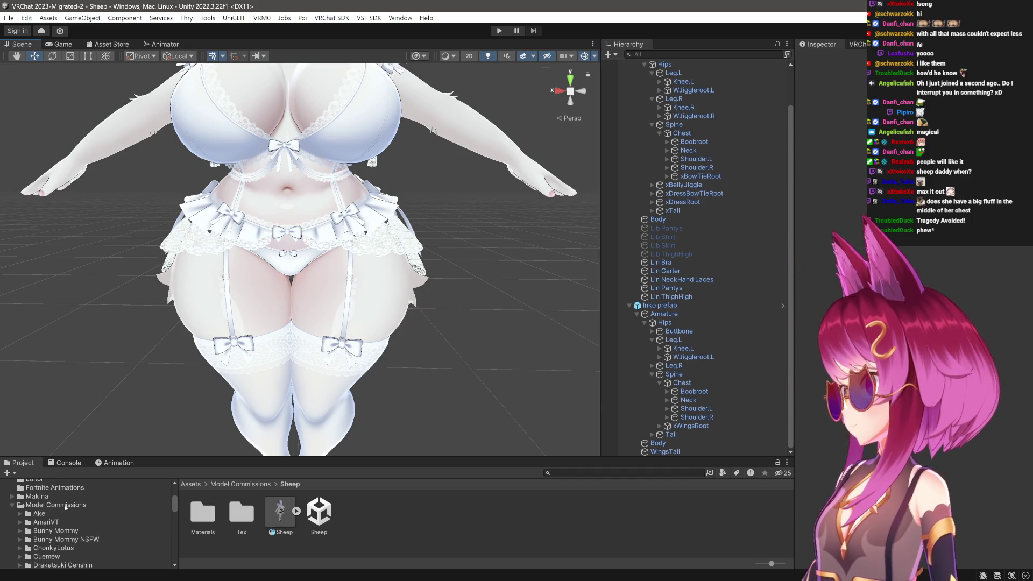
{"action": "left_click", "coordinate": [60, 532]}
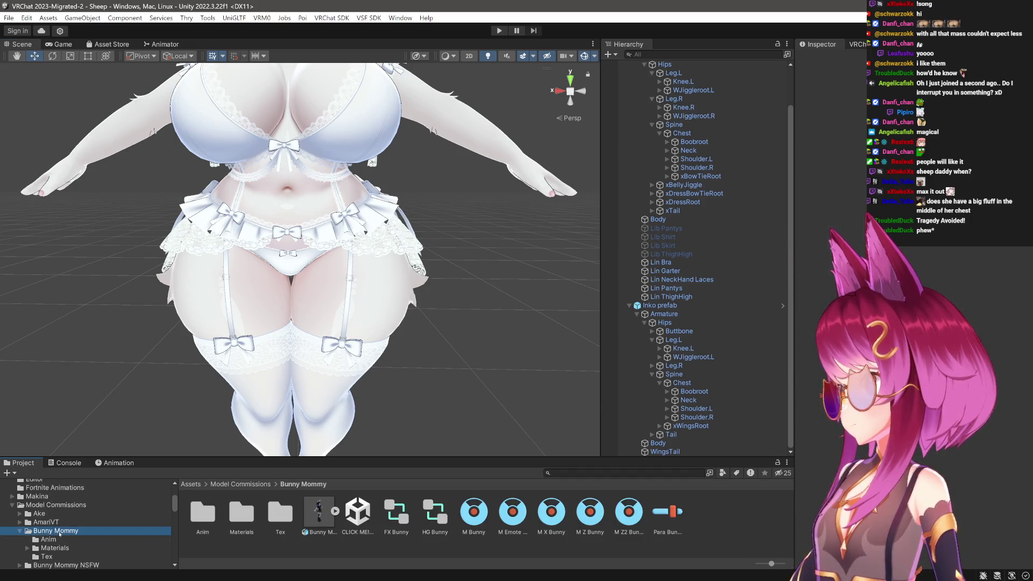
{"action": "scroll", "coordinate": [397, 424], "scroll_direction": "down", "scroll_amount": 5}
{"action": "left_click", "coordinate": [358, 512]}
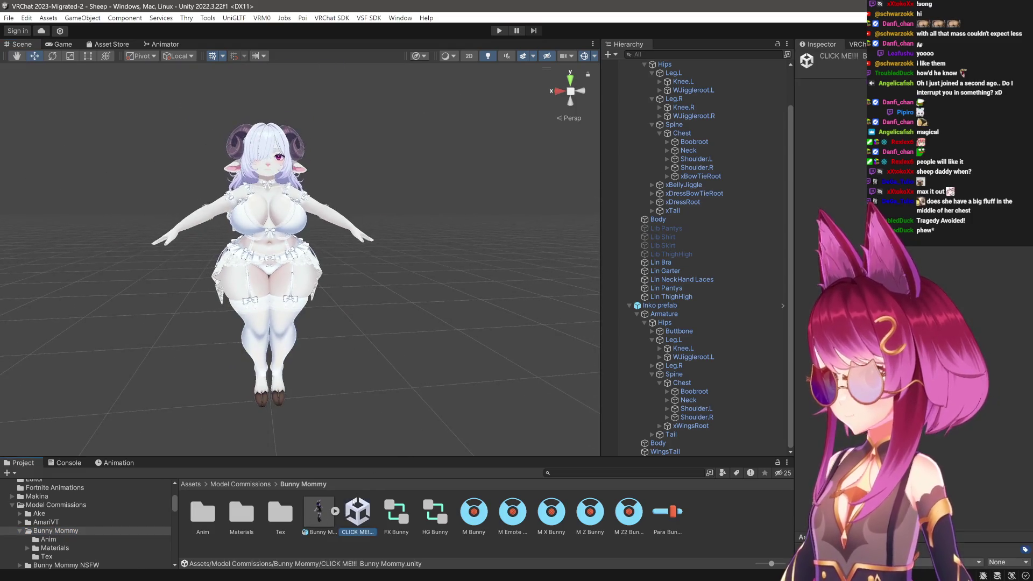
View Bunny Mommy's xDressRoot PhysBone settings under Armature > Hips, then reopen the Sheep scene.
{"action": "left_click", "coordinate": [319, 515]}
{"action": "left_click", "coordinate": [677, 91]}
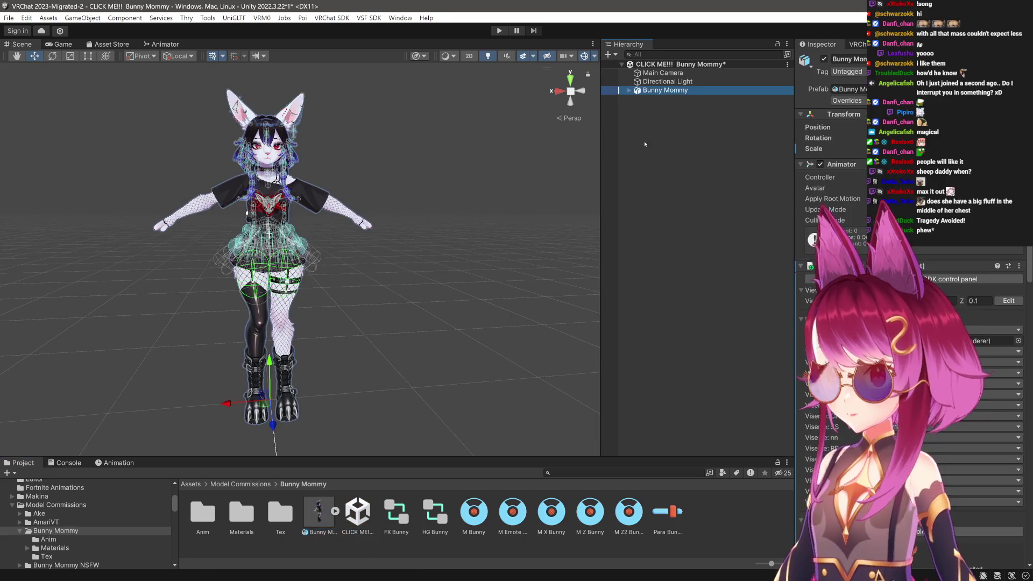
{"action": "left_click", "coordinate": [630, 91]}
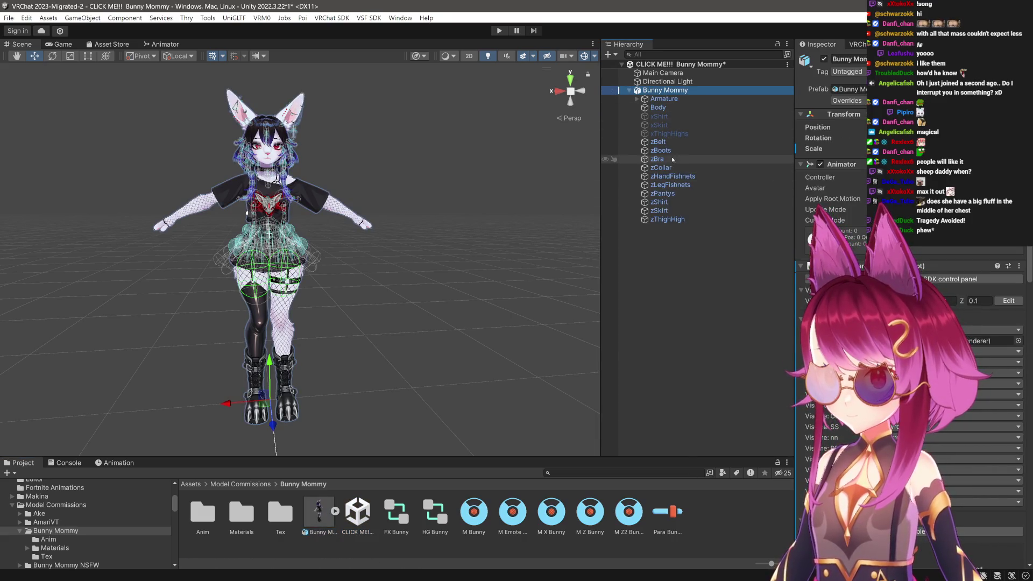
{"action": "left_click", "coordinate": [638, 99]}
{"action": "left_click", "coordinate": [644, 107]}
{"action": "left_click", "coordinate": [683, 159]}
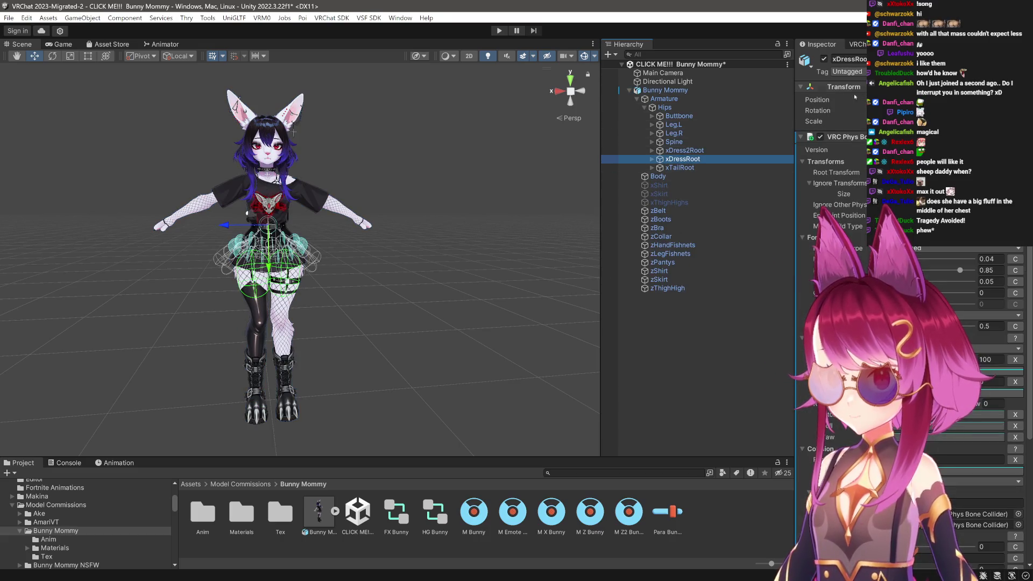
{"action": "left_click", "coordinate": [944, 265]}
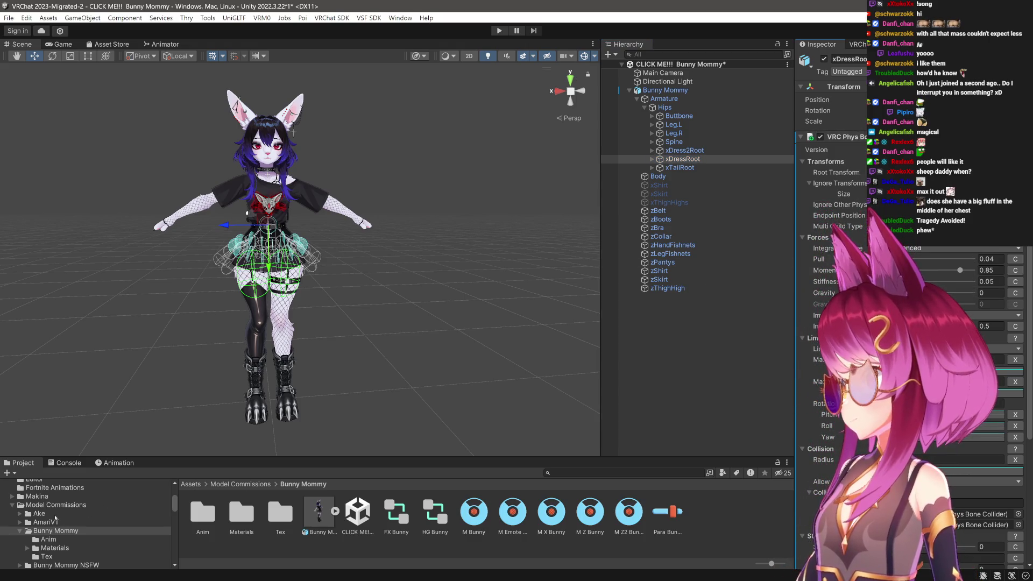
{"action": "scroll", "coordinate": [54, 517], "scroll_direction": "down", "scroll_amount": 10}
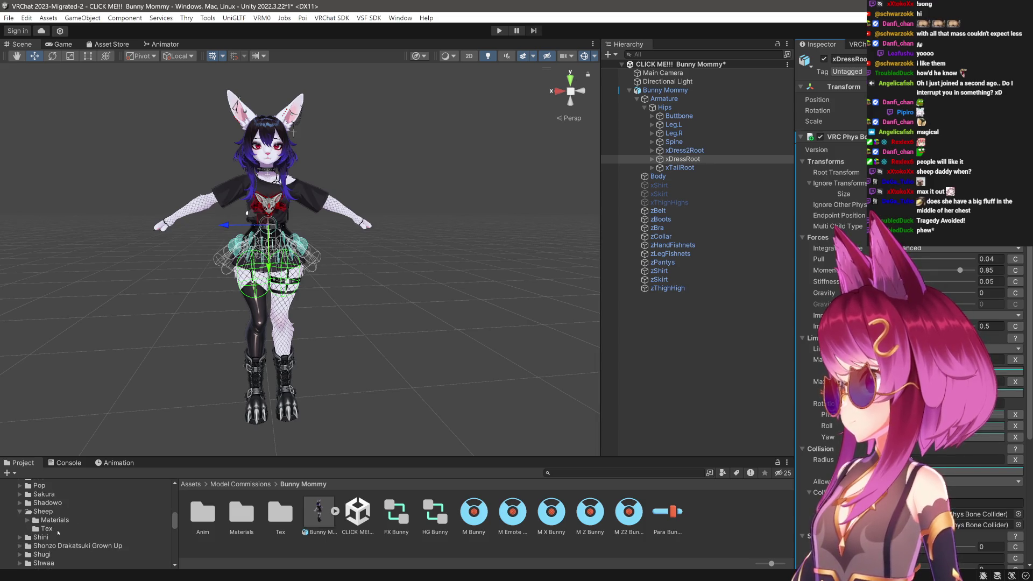
{"action": "left_click", "coordinate": [53, 512]}
{"action": "double_click", "coordinate": [319, 514]}
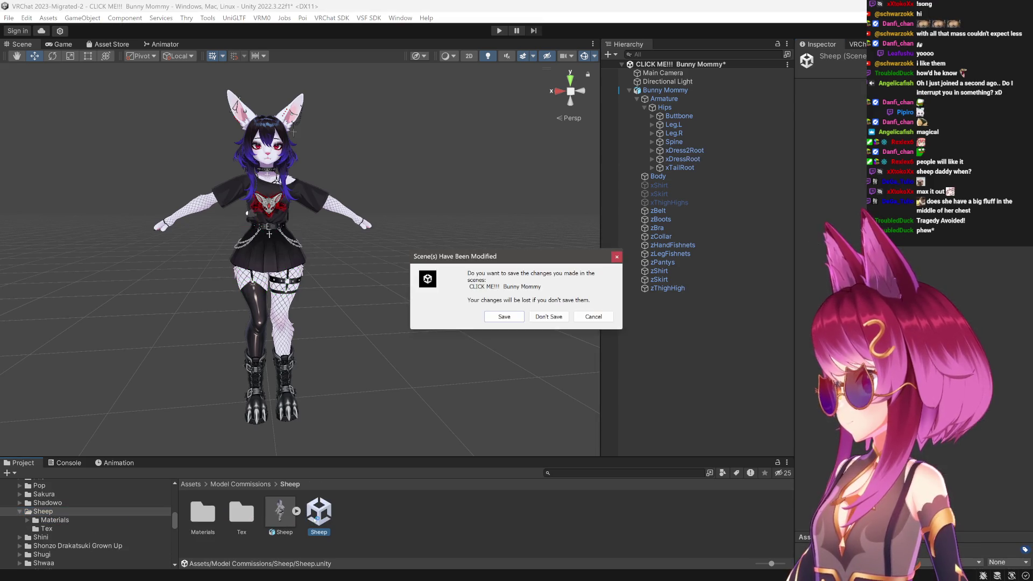
Discard Bunny Mommy changes, expand Sheep > Armature > Hips, and frame the waist.
{"action": "left_click", "coordinate": [555, 315]}
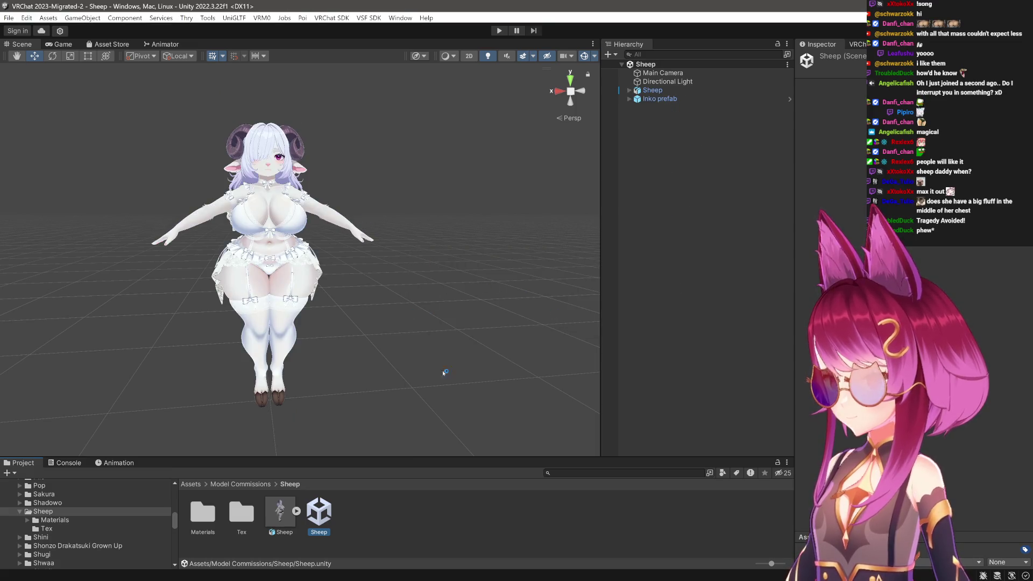
{"action": "left_click", "coordinate": [632, 92]}
{"action": "left_click", "coordinate": [629, 92]}
{"action": "left_click", "coordinate": [638, 100]}
{"action": "left_click", "coordinate": [644, 108]}
{"action": "left_click", "coordinate": [682, 159]}
{"action": "mouse_move", "coordinate": [372, 264]}
{"action": "left_mouse_down"}
{"action": "mouse_move", "coordinate": [386, 266]}
{"action": "mouse_move", "coordinate": [125, 209]}
{"action": "left_mouse_up"}
{"action": "scroll", "coordinate": [385, 266], "scroll_direction": "up", "scroll_amount": 5}
{"action": "left_click_drag", "start_coordinate": [461, 264], "coordinate": [418, 253]}
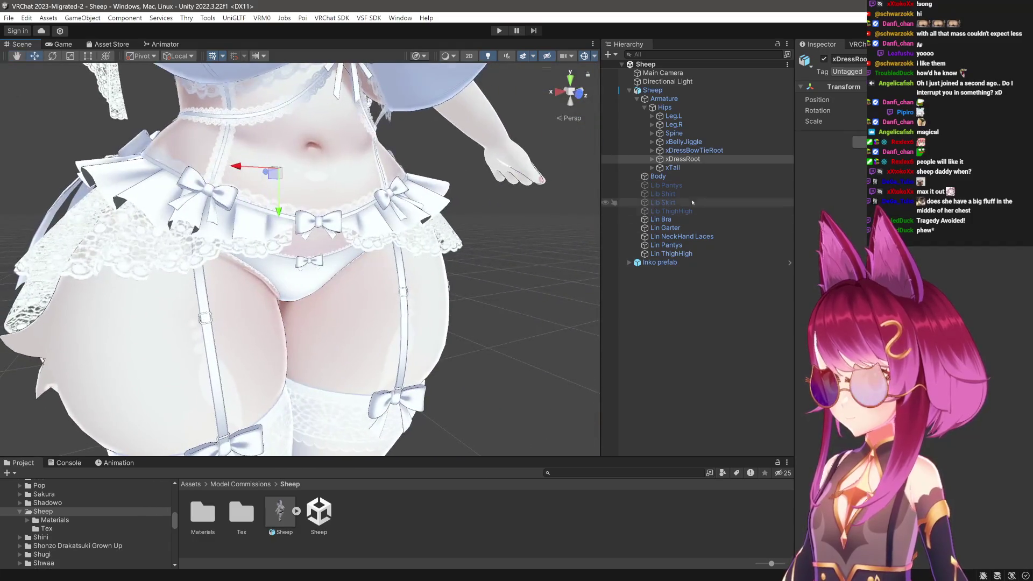
Add a VRC Phys Bone to xDressBowTieRoot (pull 0.04, momentum 0.85, stiffness 0.05) and enter Play mode.
{"action": "left_click", "coordinate": [722, 152]}
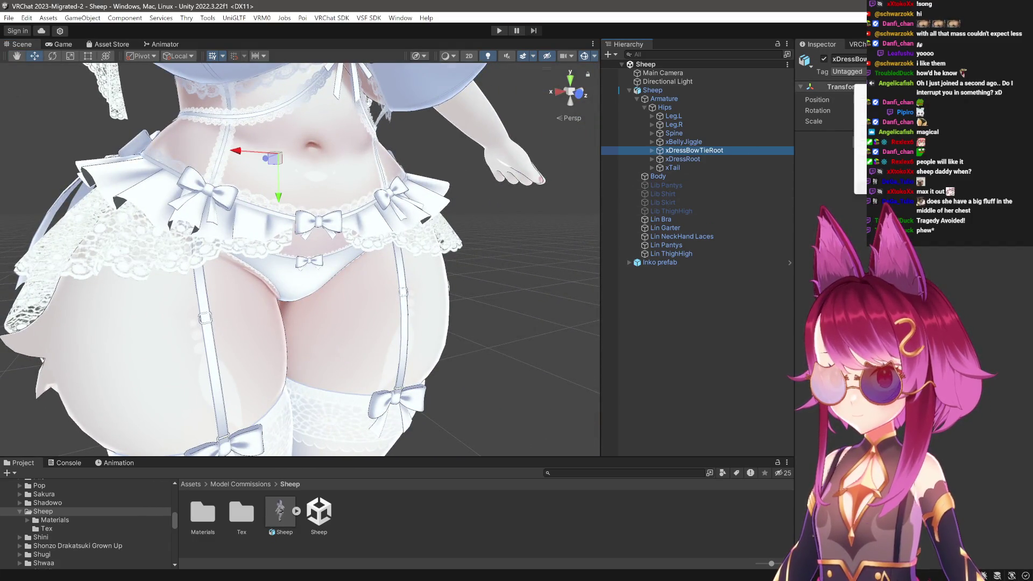
{"action": "left_click", "coordinate": [791, 230]}
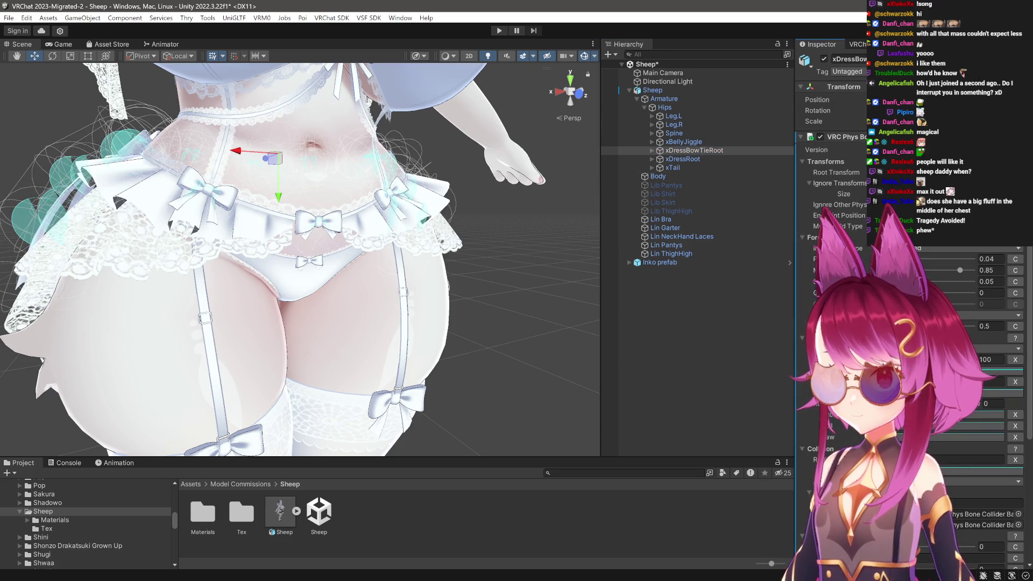
{"action": "scroll", "coordinate": [351, 318], "scroll_direction": "up", "scroll_amount": 5}
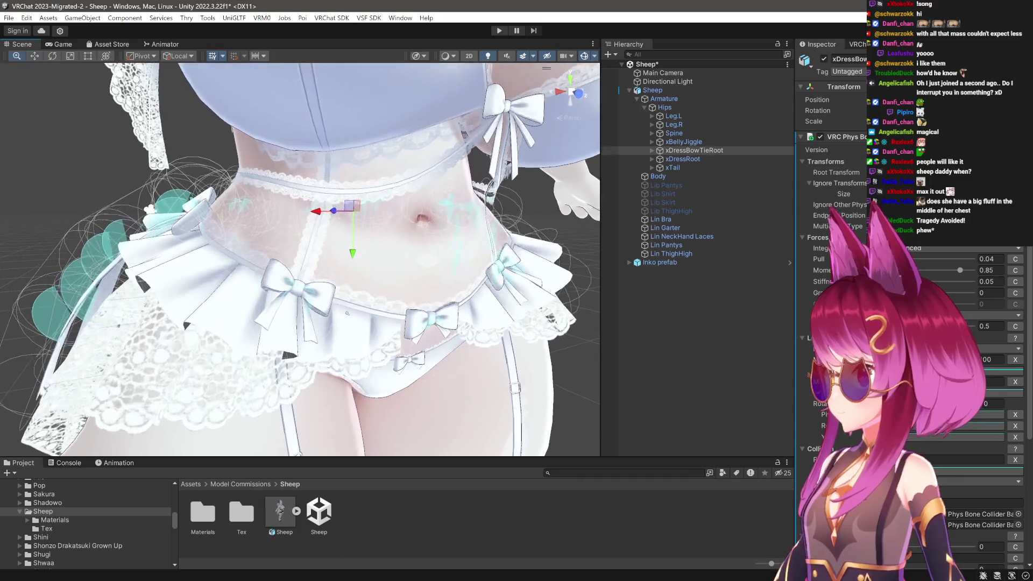
{"action": "mouse_move", "coordinate": [351, 318]}
{"action": "left_mouse_down"}
{"action": "mouse_move", "coordinate": [347, 261]}
{"action": "mouse_move", "coordinate": [361, 289]}
{"action": "mouse_move", "coordinate": [342, 287]}
{"action": "mouse_move", "coordinate": [344, 301]}
{"action": "mouse_move", "coordinate": [215, 316]}
{"action": "mouse_move", "coordinate": [247, 288]}
{"action": "mouse_move", "coordinate": [234, 306]}
{"action": "mouse_move", "coordinate": [254, 330]}
{"action": "mouse_move", "coordinate": [439, 353]}
{"action": "left_mouse_up"}
{"action": "scroll", "coordinate": [346, 260], "scroll_direction": "up", "scroll_amount": 5}
{"action": "scroll", "coordinate": [333, 286], "scroll_direction": "up", "scroll_amount": 3}
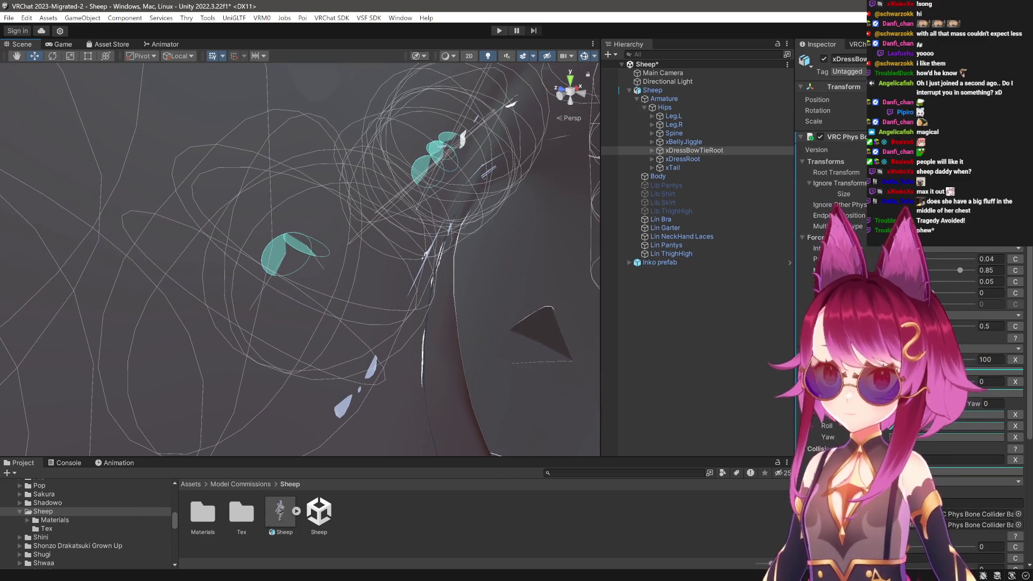
{"action": "scroll", "coordinate": [552, 335], "scroll_direction": "down", "scroll_amount": 10}
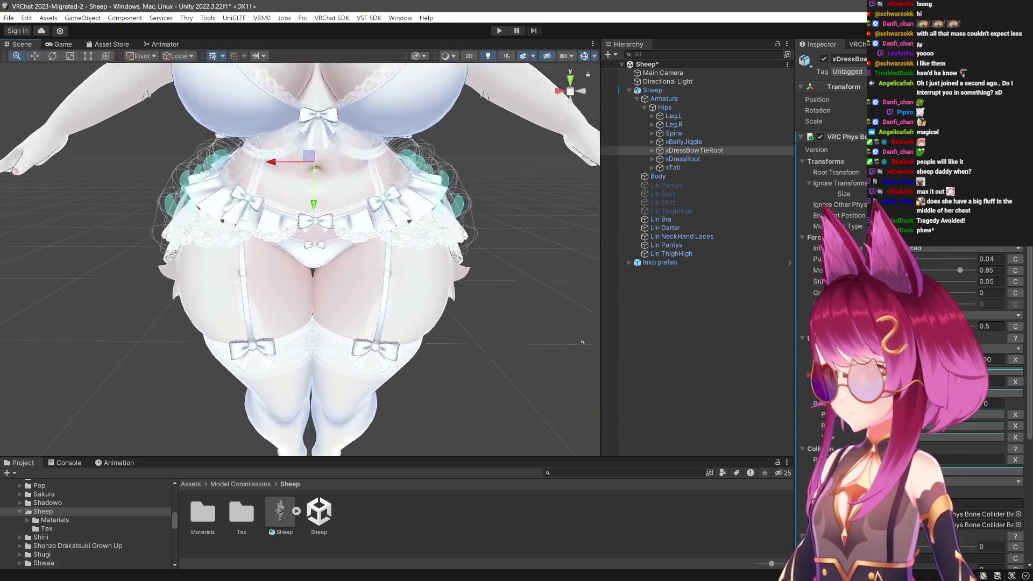
{"action": "scroll", "coordinate": [552, 335], "scroll_direction": "up", "scroll_amount": 5}
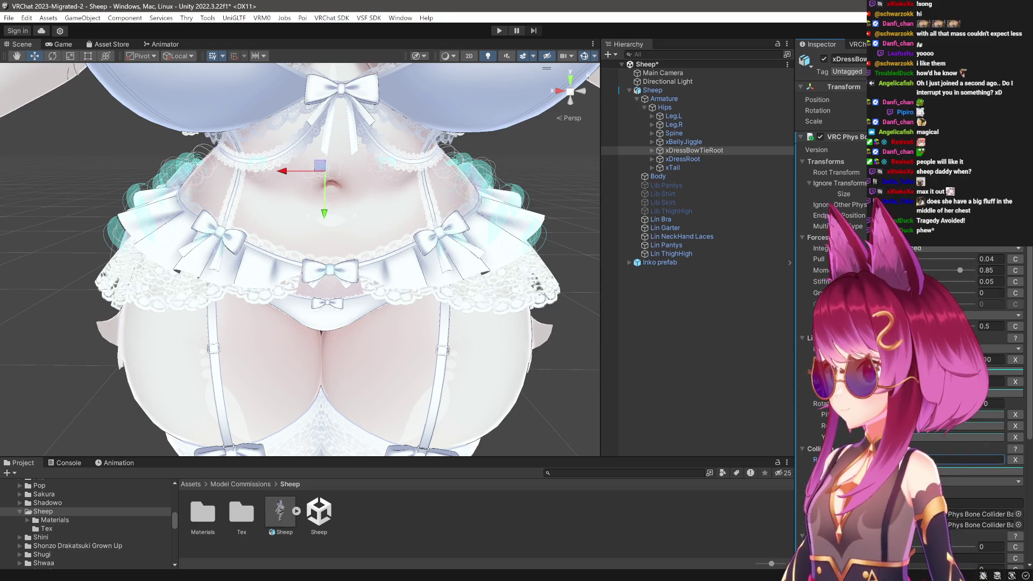
{"action": "scroll", "coordinate": [468, 102], "scroll_direction": "down", "scroll_amount": 5}
{"action": "key", "text": "ctrl+p"}
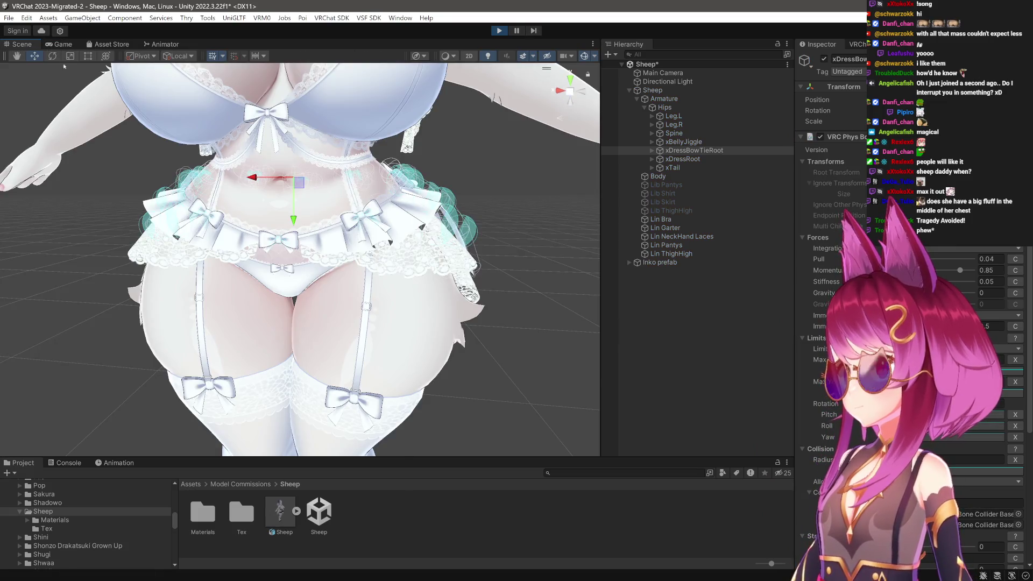
Shift the Hips left along X to test the bow swing, then reselect xDressBowTieRoot.
{"action": "left_click", "coordinate": [679, 107]}
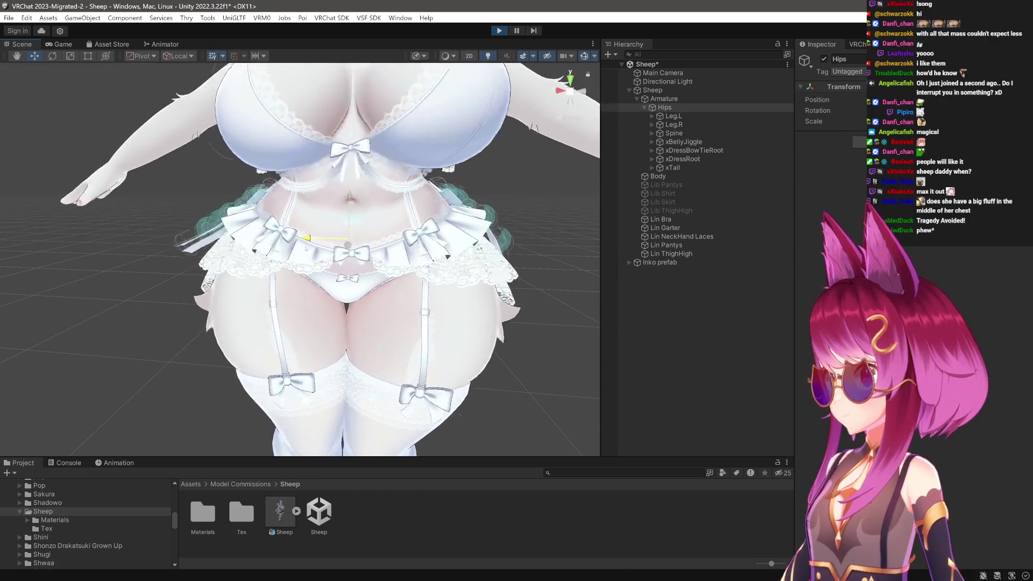
{"action": "mouse_move", "coordinate": [287, 253]}
{"action": "left_mouse_down"}
{"action": "mouse_move", "coordinate": [256, 261]}
{"action": "mouse_move", "coordinate": [442, 207]}
{"action": "left_mouse_up"}
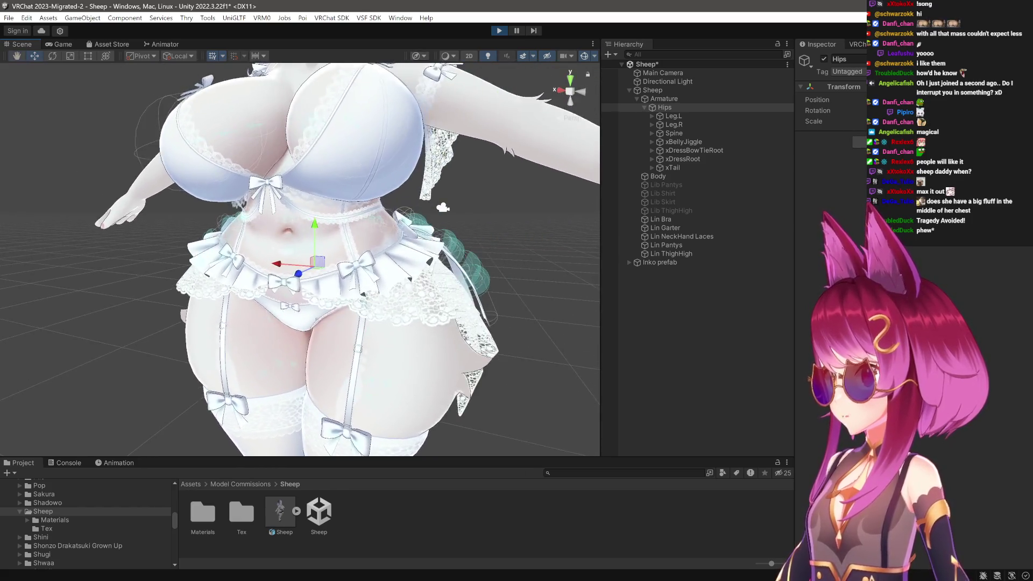
{"action": "scroll", "coordinate": [443, 207], "scroll_direction": "up", "scroll_amount": 3}
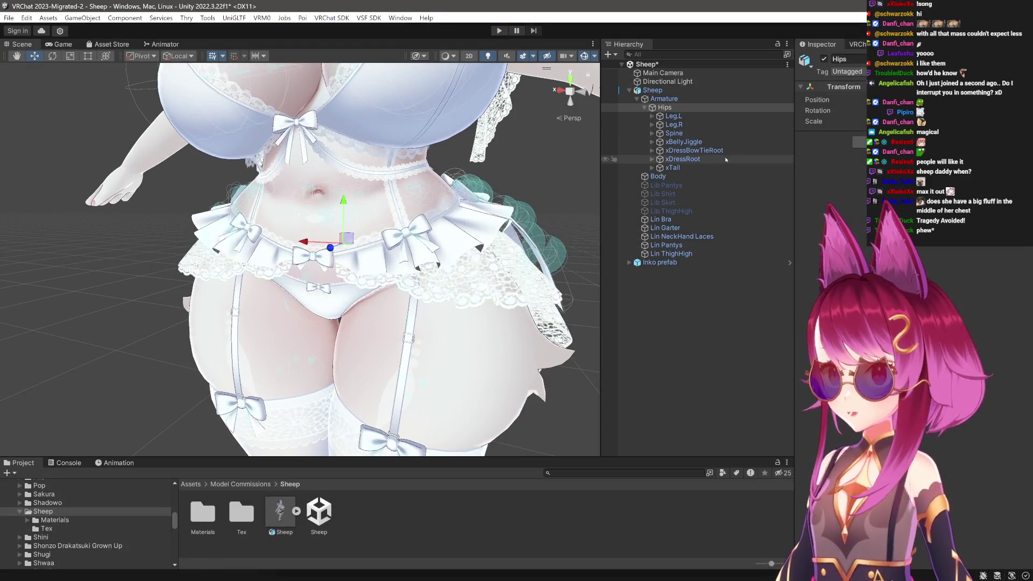
{"action": "left_click", "coordinate": [720, 151]}
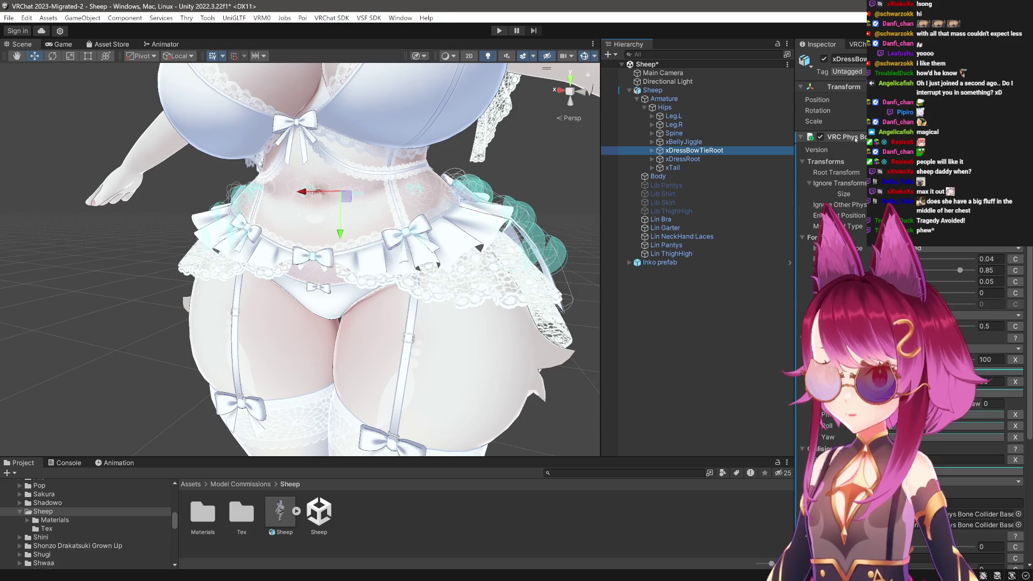
Paste the bow PhysBone onto xDressRoot (pull 0.04, momentum 0.85, stiffness 0.05) and enter Play mode.
{"action": "key", "text": "Down"}
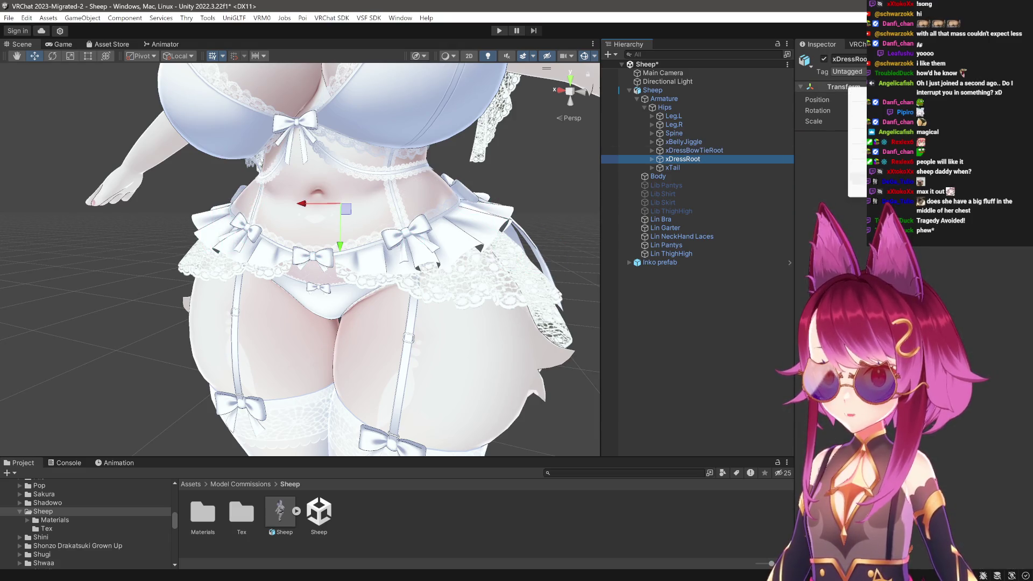
{"action": "right_click", "coordinate": [749, 172]}
{"action": "key", "text": "Escape"}
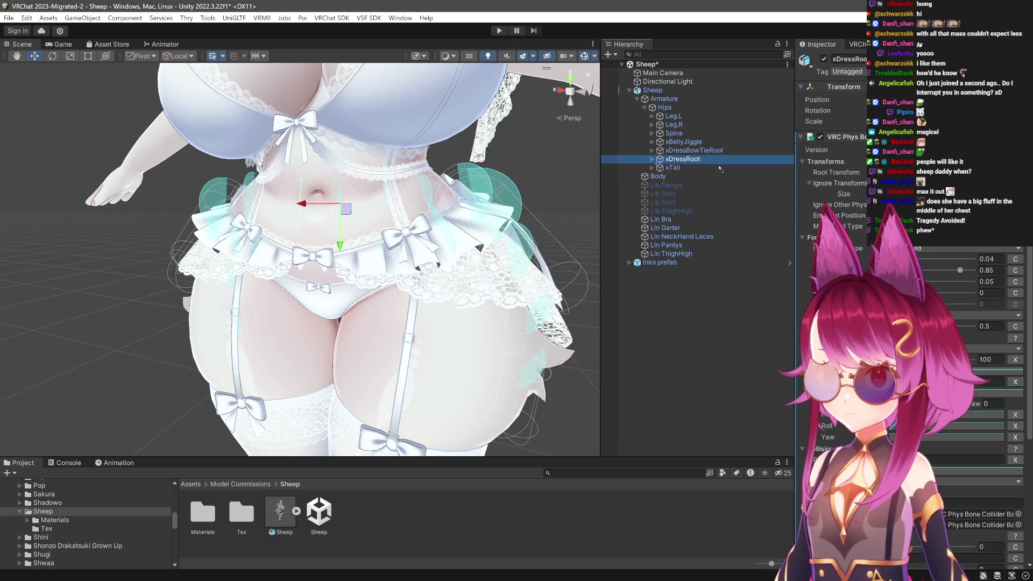
{"action": "scroll", "coordinate": [579, 227], "scroll_direction": "up", "scroll_amount": 3}
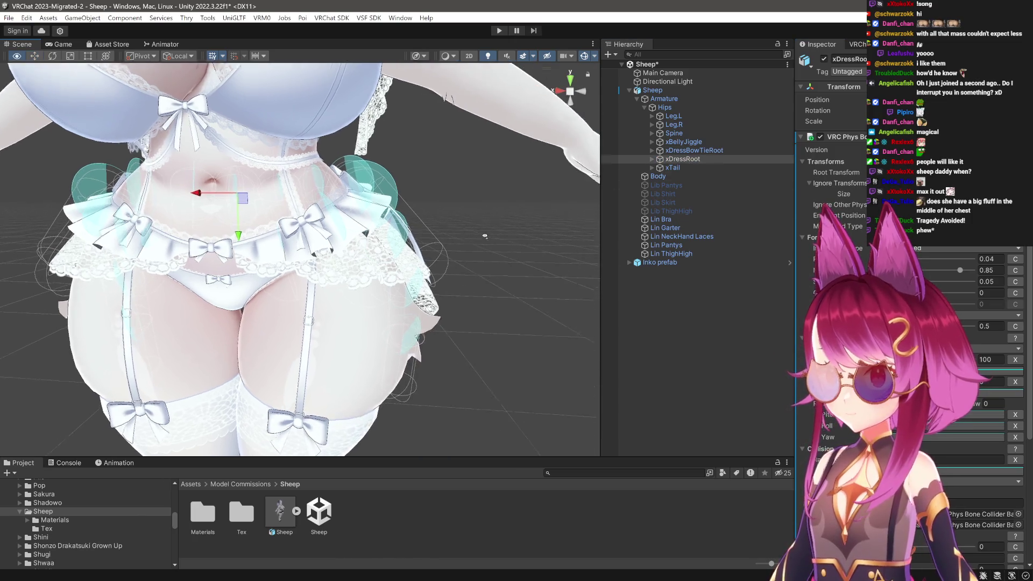
{"action": "left_click", "coordinate": [727, 152]}
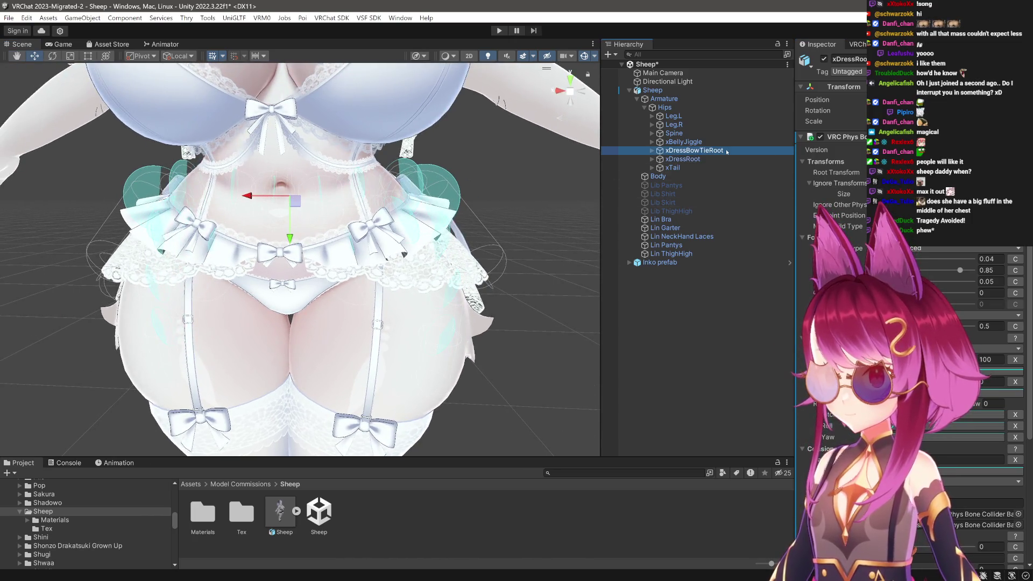
{"action": "left_click", "coordinate": [682, 160]}
{"action": "mouse_move", "coordinate": [493, 221]}
{"action": "left_mouse_down"}
{"action": "mouse_move", "coordinate": [335, 194]}
{"action": "mouse_move", "coordinate": [480, 266]}
{"action": "left_mouse_up"}
{"action": "scroll", "coordinate": [481, 266], "scroll_direction": "up", "scroll_amount": 3}
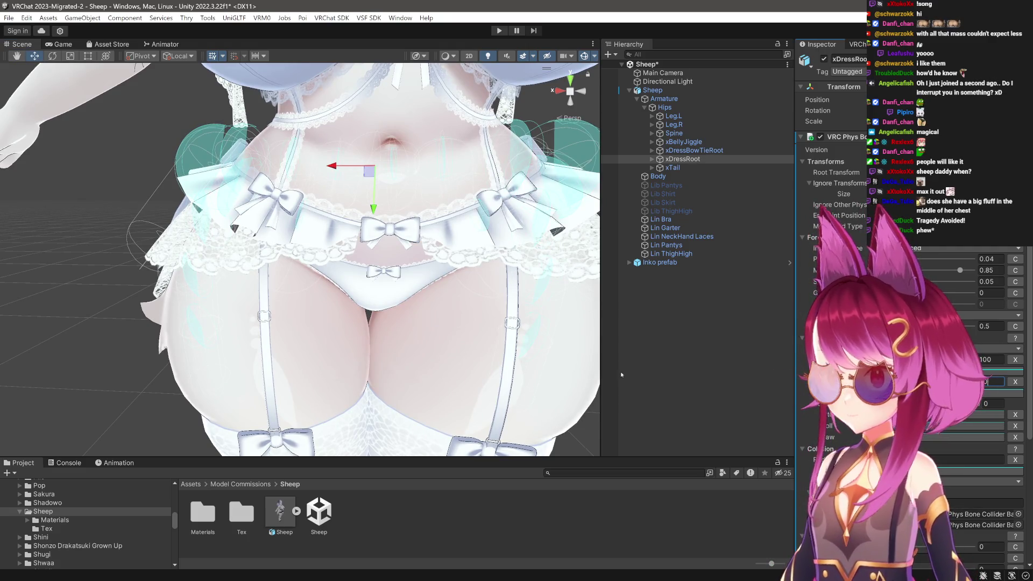
{"action": "mouse_move", "coordinate": [370, 321]}
{"action": "left_mouse_down"}
{"action": "mouse_move", "coordinate": [441, 325]}
{"action": "mouse_move", "coordinate": [301, 330]}
{"action": "mouse_move", "coordinate": [458, 188]}
{"action": "left_mouse_up"}
{"action": "scroll", "coordinate": [485, 161], "scroll_direction": "up", "scroll_amount": 3}
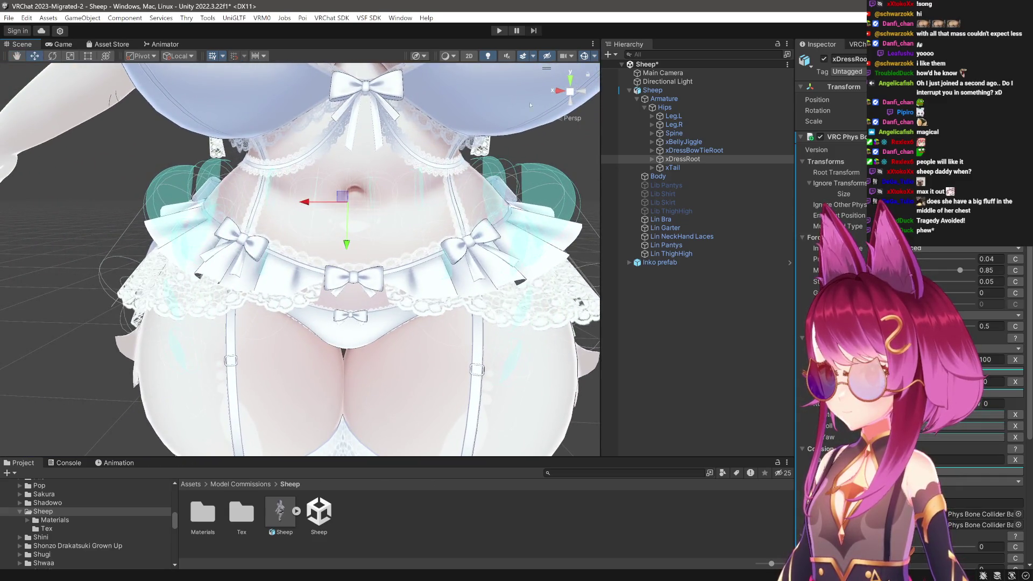
{"action": "left_click", "coordinate": [499, 31]}
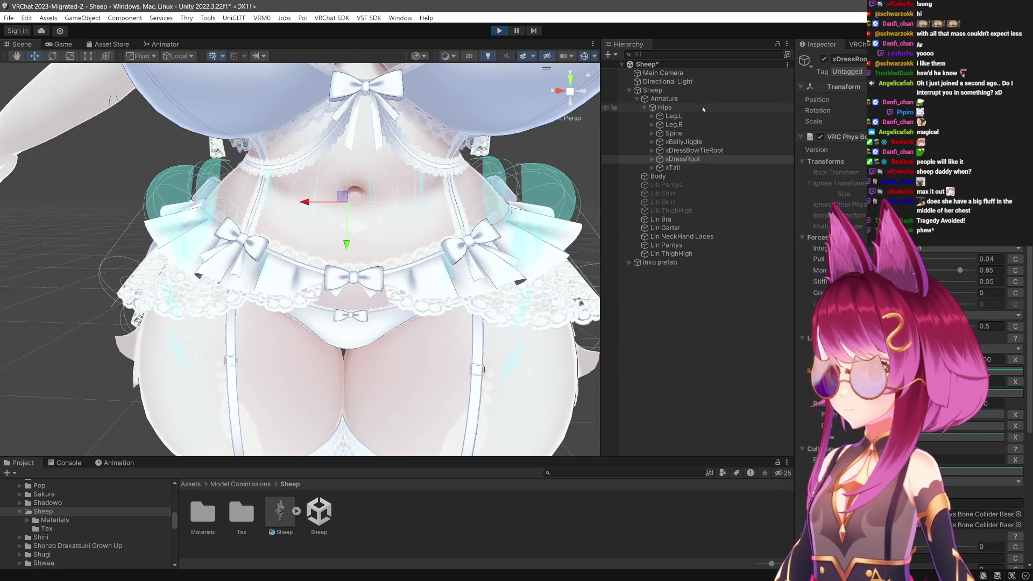
{"action": "double_click", "coordinate": [702, 107]}
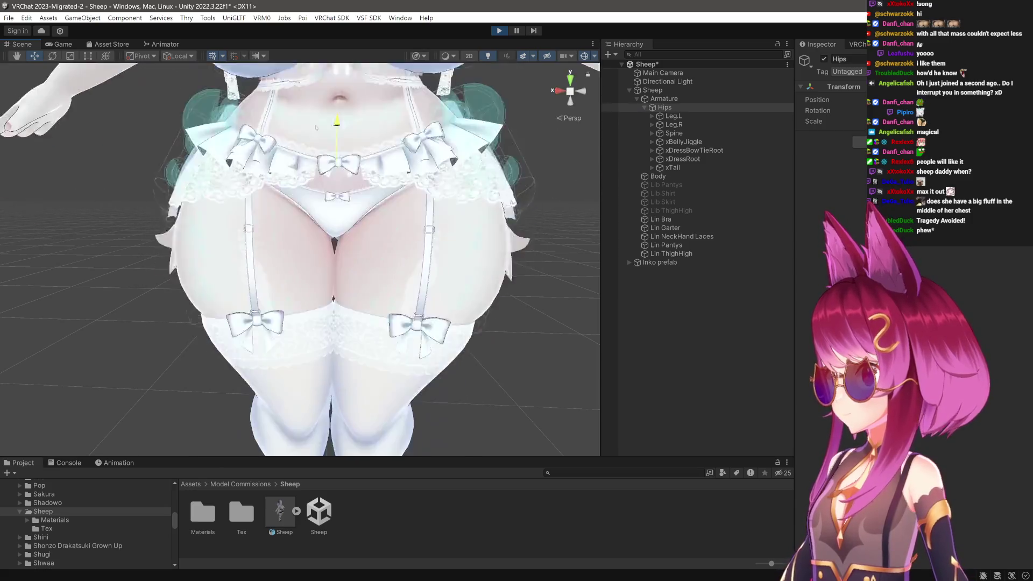
{"action": "mouse_move", "coordinate": [314, 158]}
{"action": "left_mouse_down"}
{"action": "mouse_move", "coordinate": [156, 318]}
{"action": "mouse_move", "coordinate": [46, 184]}
{"action": "mouse_move", "coordinate": [484, 299]}
{"action": "mouse_move", "coordinate": [403, 295]}
{"action": "mouse_move", "coordinate": [495, 298]}
{"action": "left_mouse_up"}
{"action": "scroll", "coordinate": [496, 297], "scroll_direction": "up", "scroll_amount": 5}
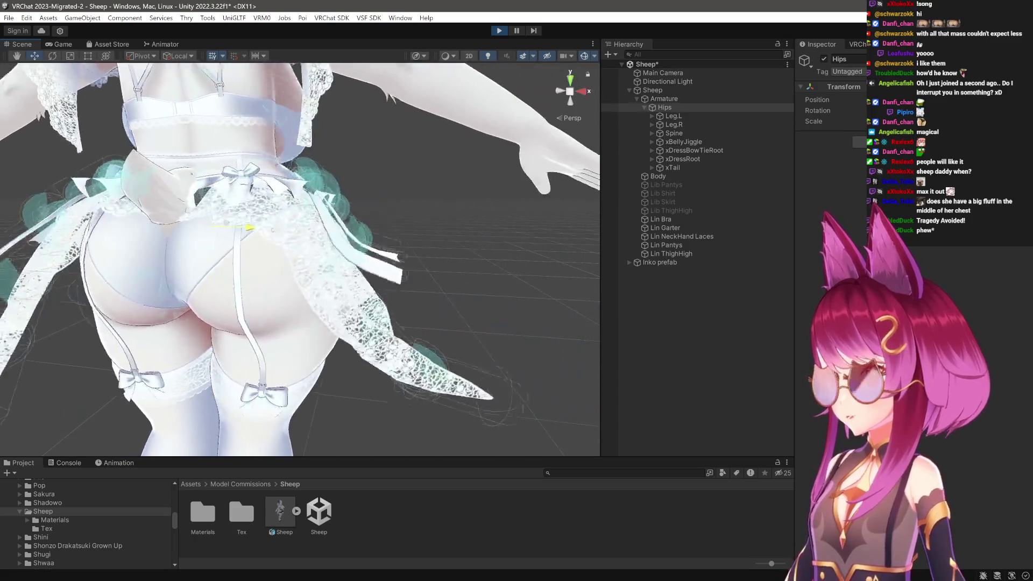
{"action": "scroll", "coordinate": [267, 230], "scroll_direction": "down", "scroll_amount": 6}
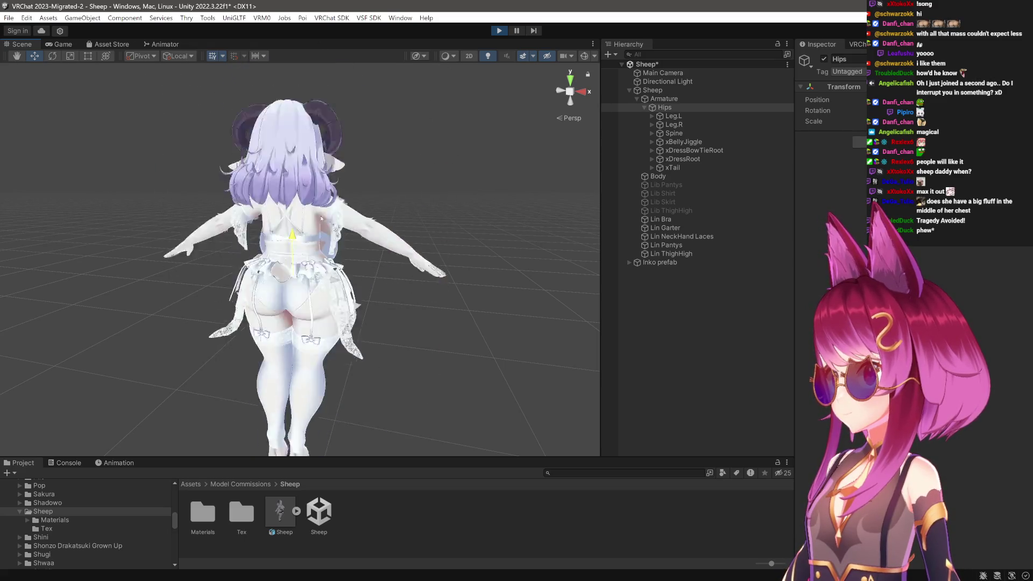
{"action": "left_click_drag", "start_coordinate": [323, 269], "coordinate": [1023, 310]}
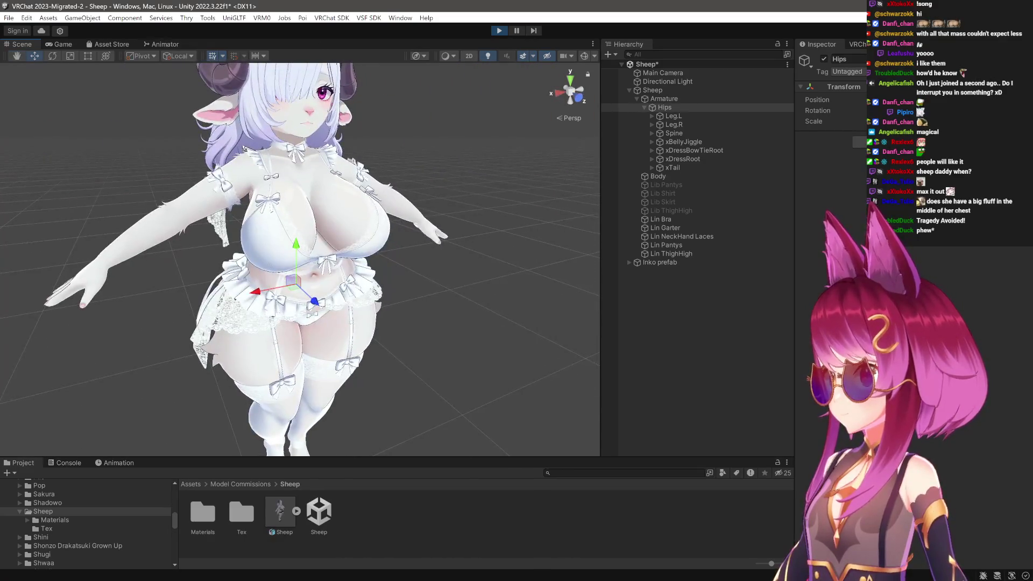
{"action": "scroll", "coordinate": [300, 260], "scroll_direction": "up", "scroll_amount": 5}
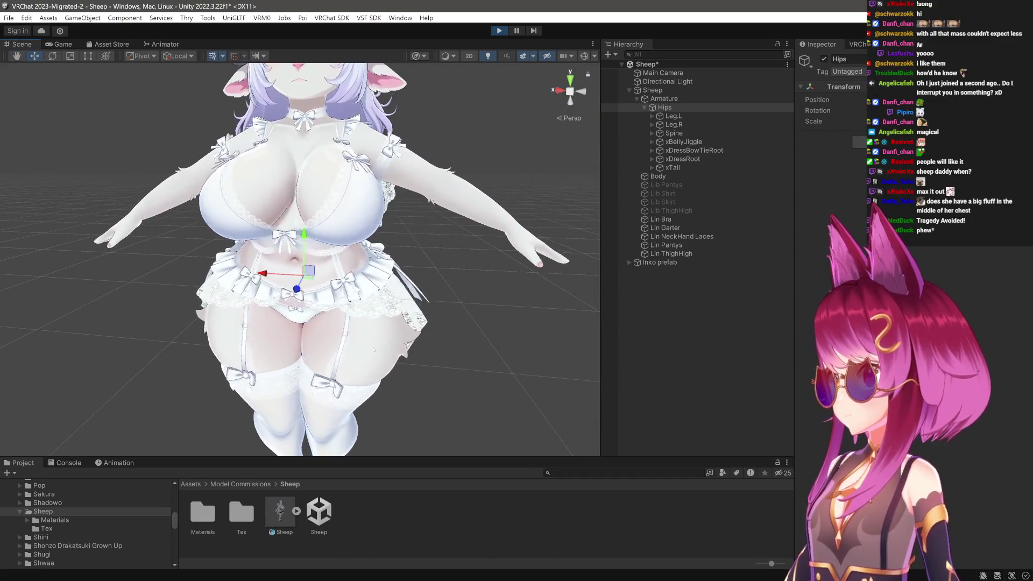
{"action": "scroll", "coordinate": [358, 340], "scroll_direction": "up", "scroll_amount": 5}
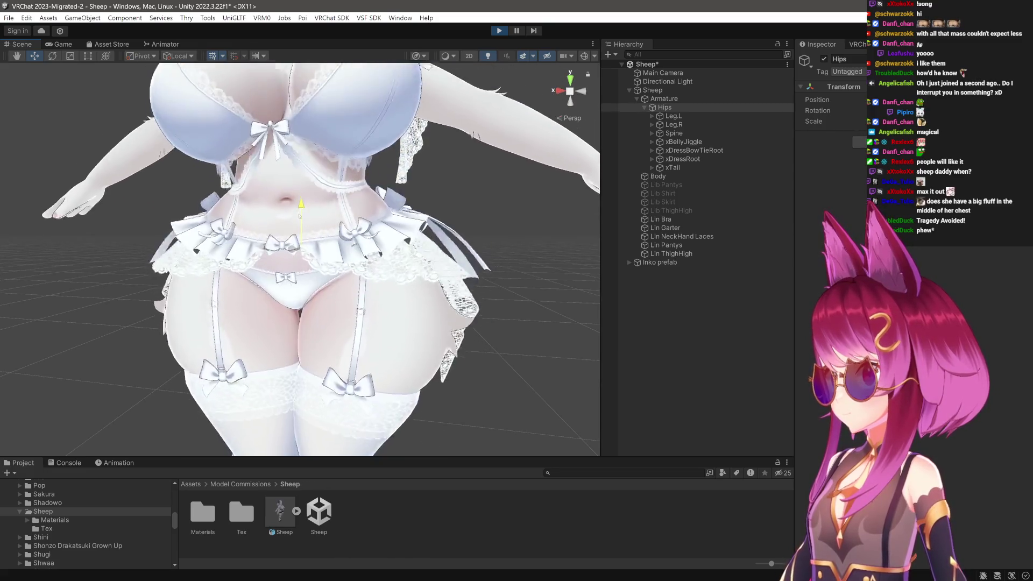
{"action": "left_click", "coordinate": [491, 238]}
Exit Play mode and zoom out on the Sheep avatar in its rest pose.
{"action": "left_click_drag", "start_coordinate": [461, 279], "coordinate": [509, 67]}
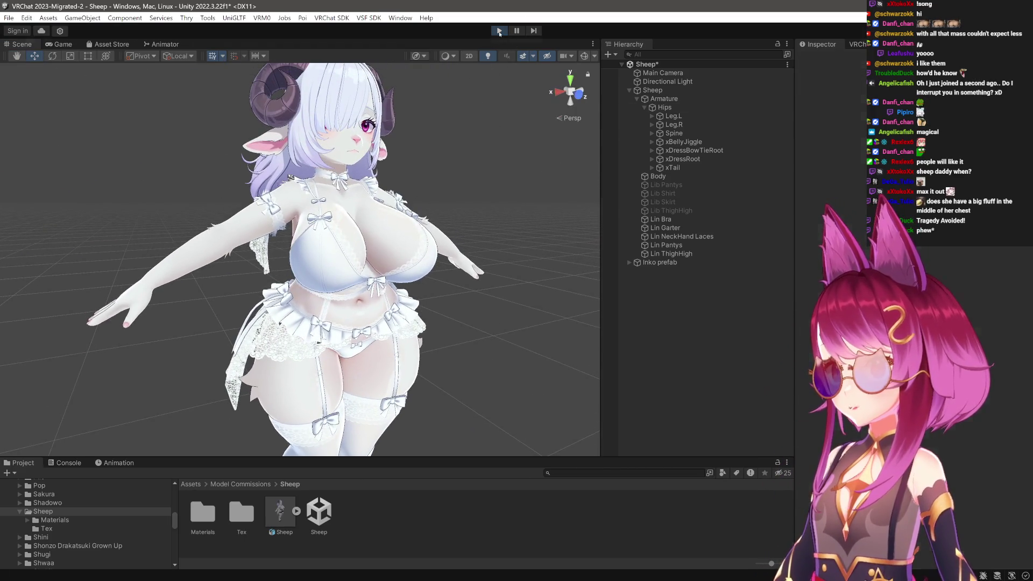
{"action": "left_click", "coordinate": [500, 30]}
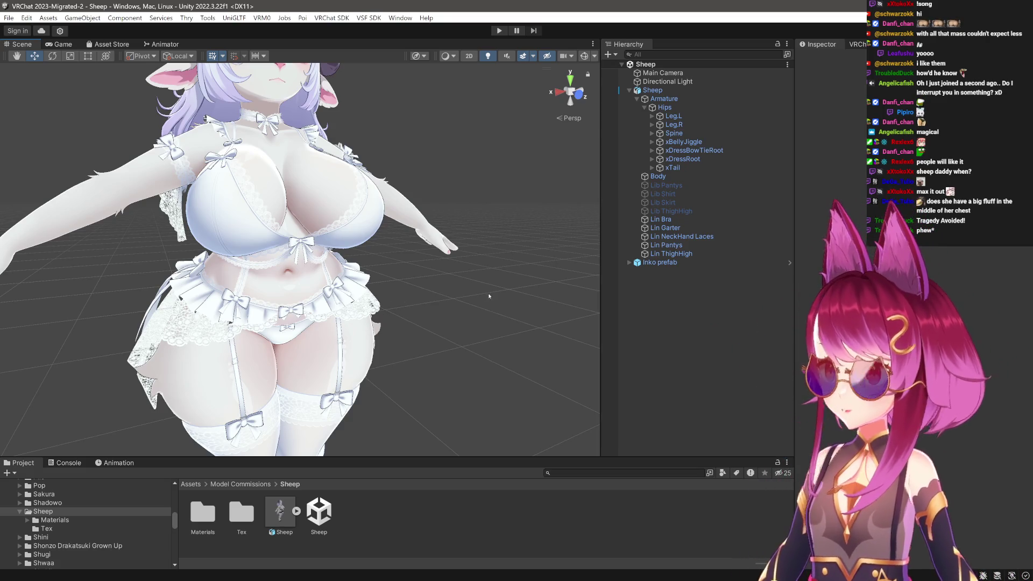
{"action": "scroll", "coordinate": [474, 295], "scroll_direction": "down", "scroll_amount": 5}
{"action": "scroll", "coordinate": [463, 296], "scroll_direction": "up", "scroll_amount": 3}
{"action": "scroll", "coordinate": [452, 296], "scroll_direction": "down", "scroll_amount": 1}
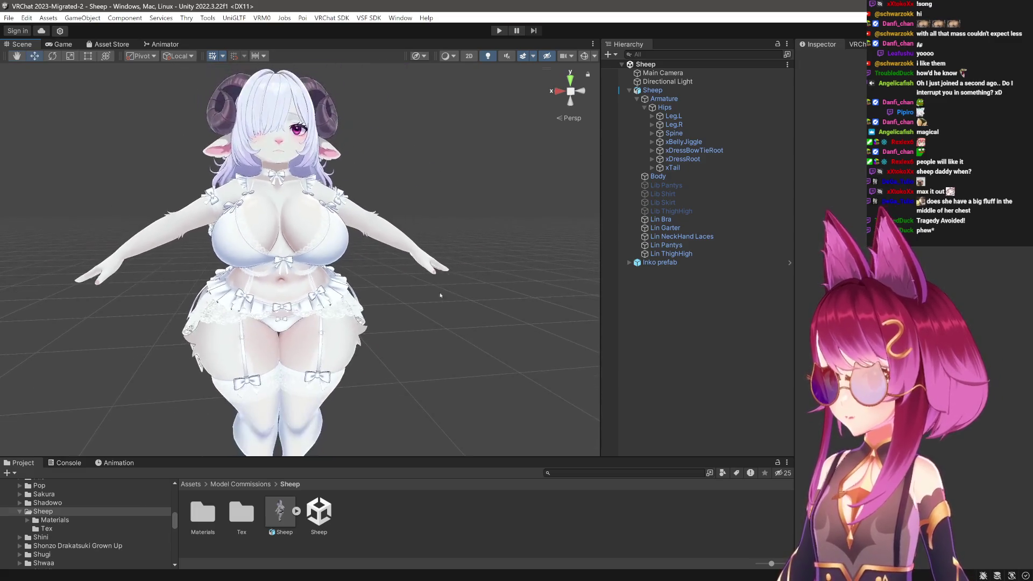
{"action": "scroll", "coordinate": [452, 295], "scroll_direction": "up", "scroll_amount": 4}
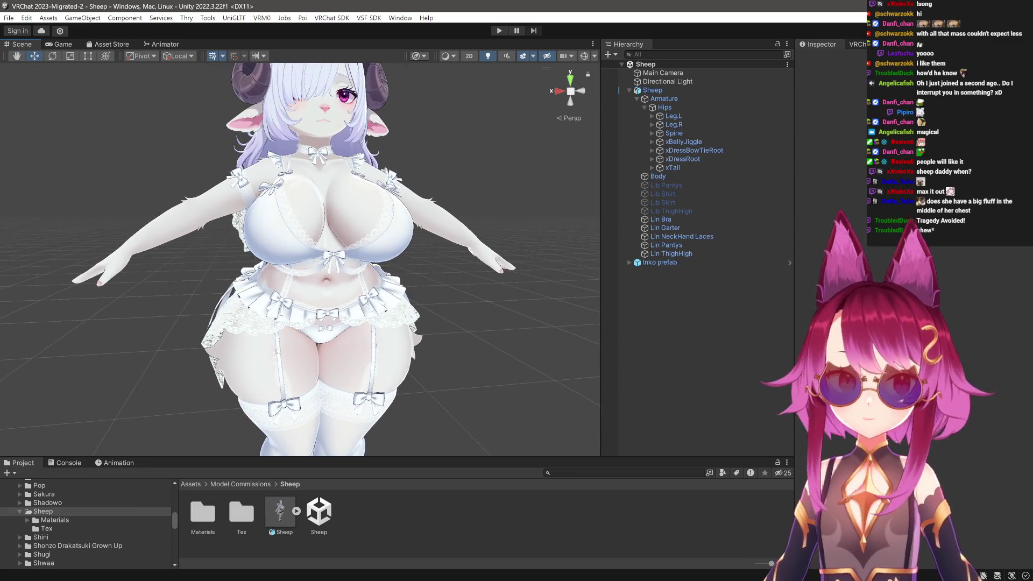